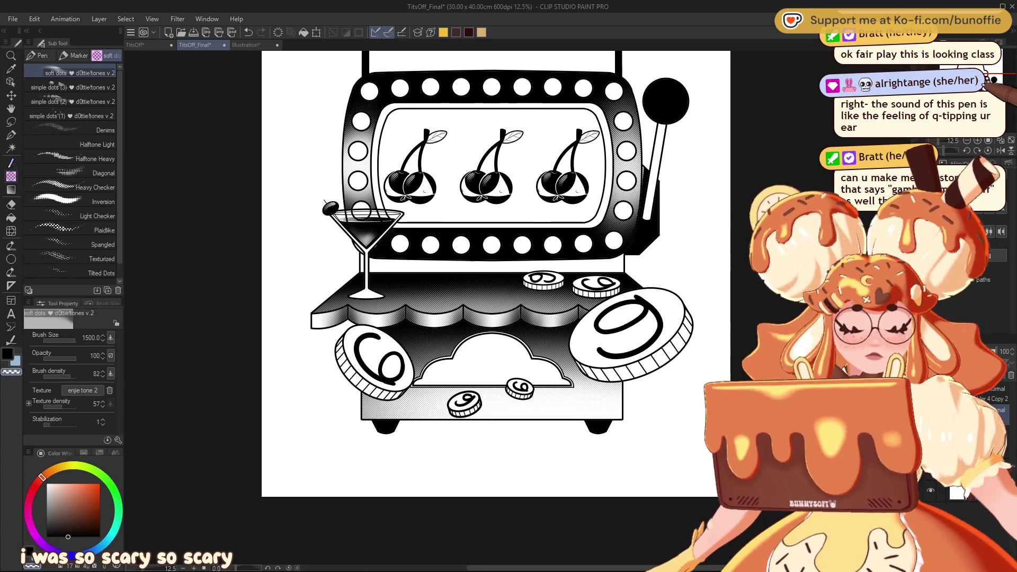
Zoom out to 25% so the whole slot machine and its lower row of lights are visible.
{"action": "scroll", "coordinate": [496, 274], "scroll_direction": "up", "scroll_amount": 2}
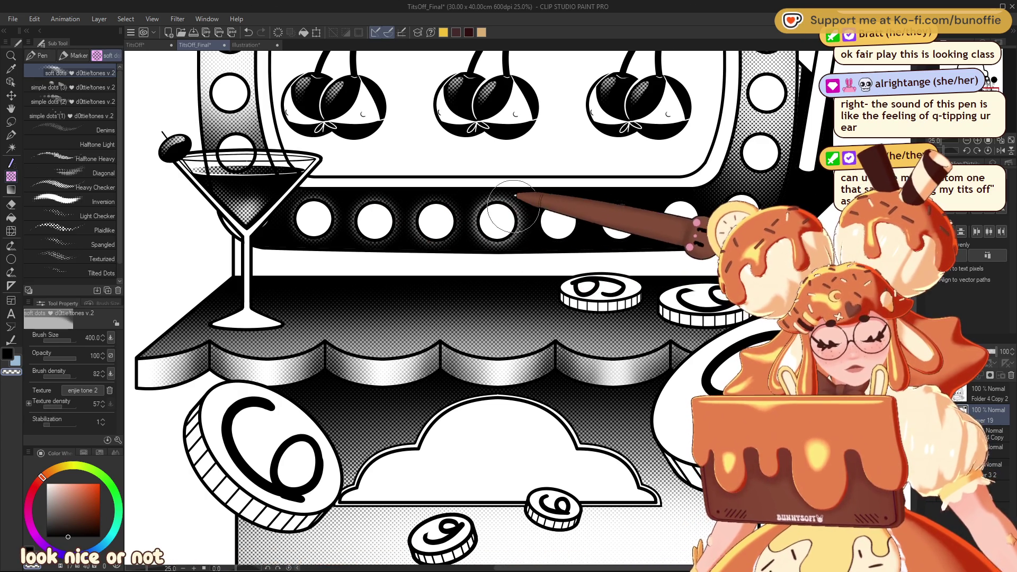
{"action": "key", "text": "ctrl+minus"}
{"action": "key", "text": "ctrl+minus"}
{"action": "key", "text": "ctrl+minus"}
Add soft halftone glows around the first through fourth lights below the reels.
{"action": "key", "text": "ctrl+plus"}
{"action": "key", "text": "ctrl+plus"}
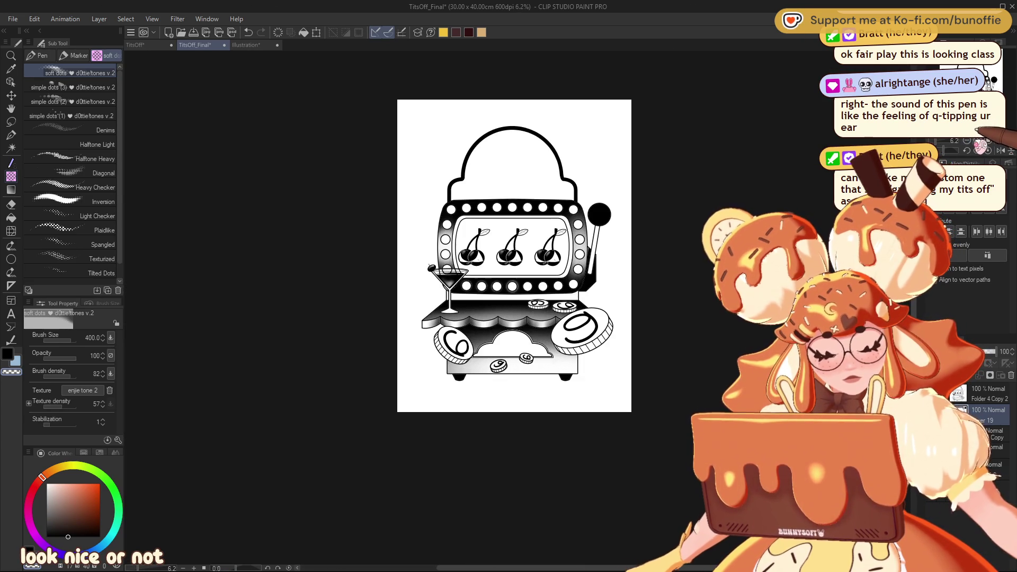
{"action": "key", "text": "ctrl+plus"}
{"action": "key", "text": "ctrl+plus"}
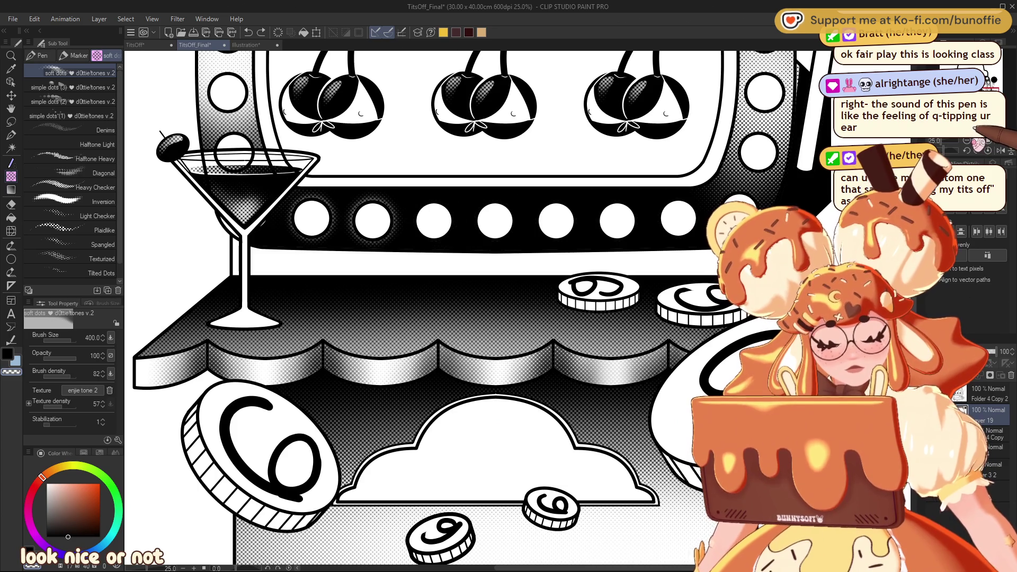
{"action": "left_click", "coordinate": [313, 219]}
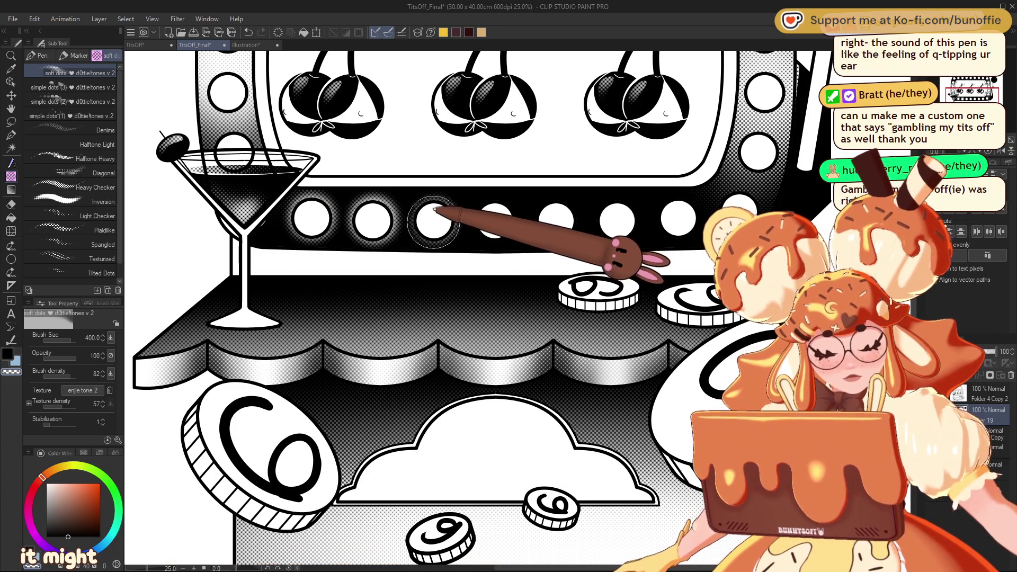
{"action": "left_click", "coordinate": [497, 220]}
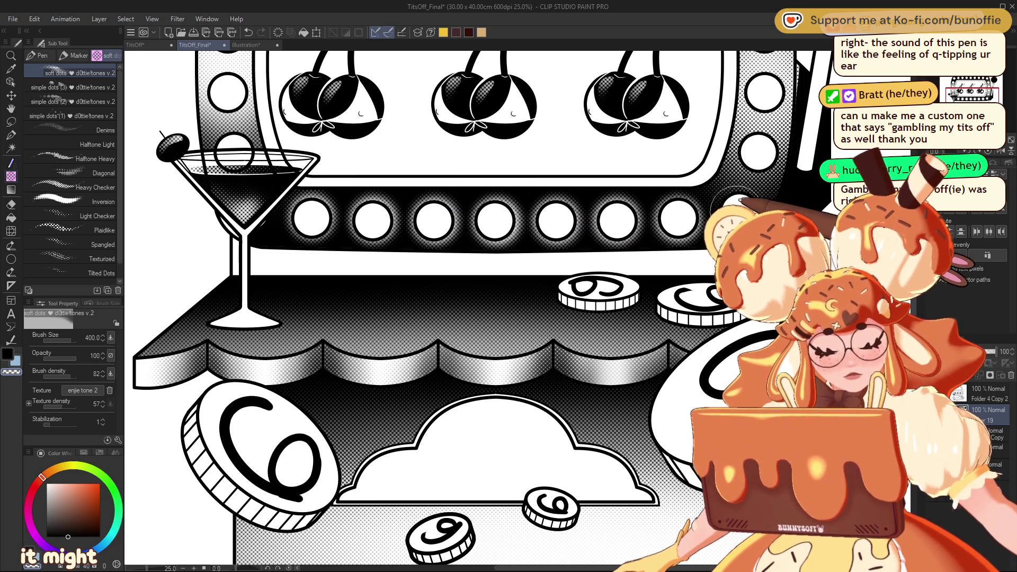
{"action": "scroll", "coordinate": [538, 287], "scroll_direction": "down", "scroll_amount": 3}
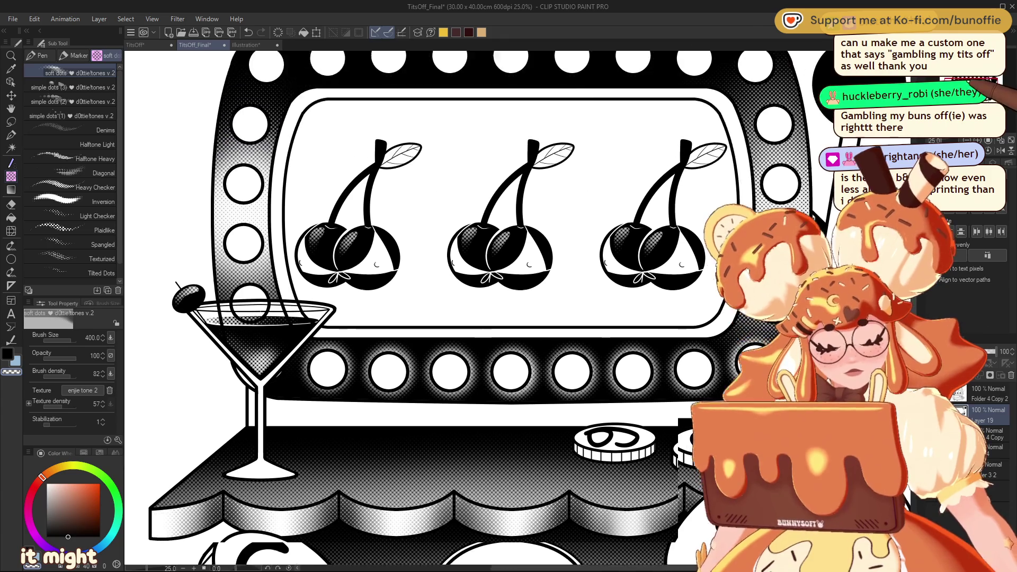
{"action": "scroll", "coordinate": [537, 287], "scroll_direction": "up", "scroll_amount": 3}
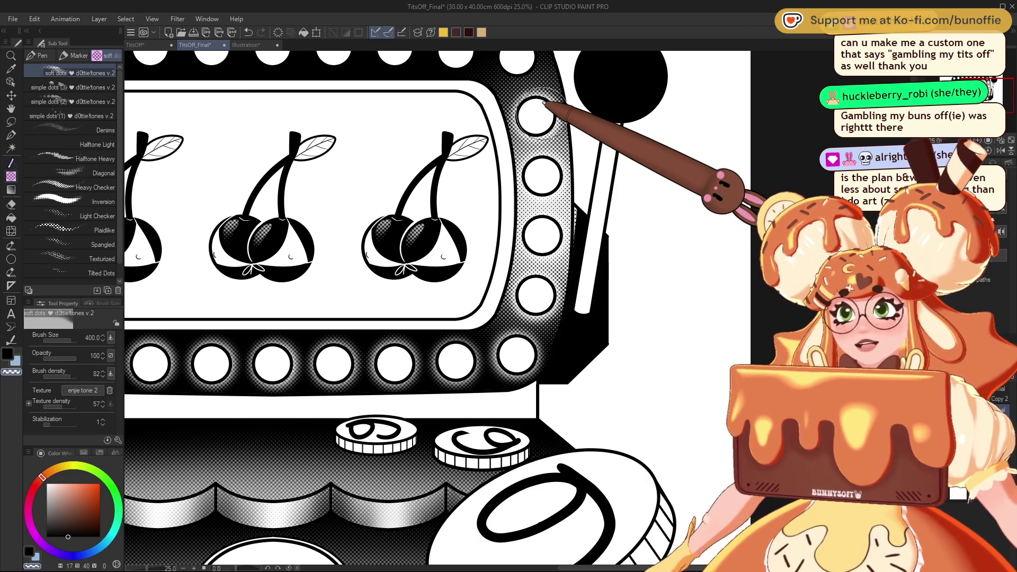
Paint halftone glows around the top-right lights on the frame.
{"action": "left_click_drag", "start_coordinate": [543, 101], "coordinate": [466, 201]}
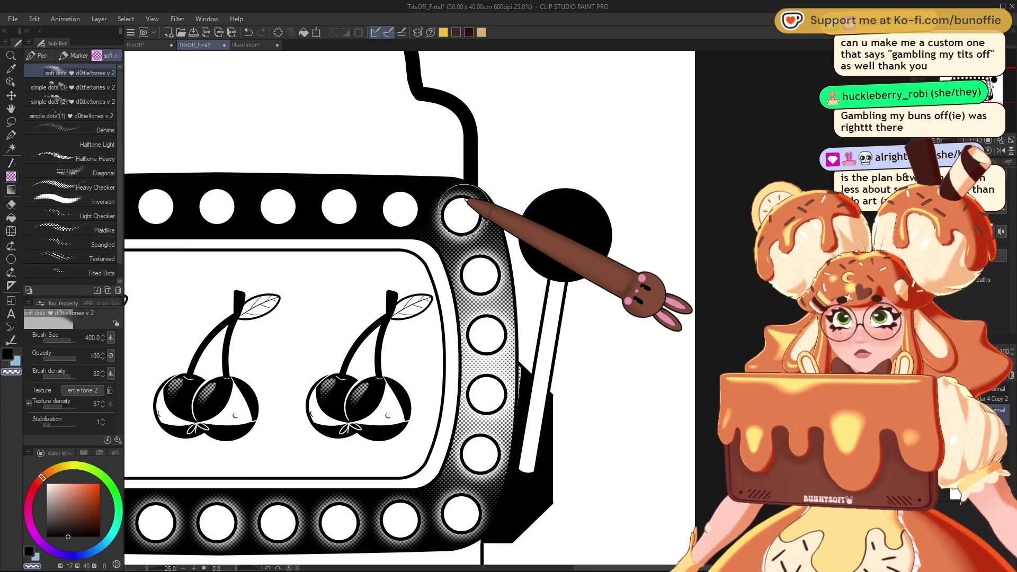
{"action": "mouse_move", "coordinate": [414, 212]}
{"action": "left_mouse_down"}
{"action": "mouse_move", "coordinate": [403, 201]}
{"action": "mouse_move", "coordinate": [335, 201]}
{"action": "mouse_move", "coordinate": [271, 184]}
{"action": "mouse_move", "coordinate": [277, 205]}
{"action": "left_mouse_up"}
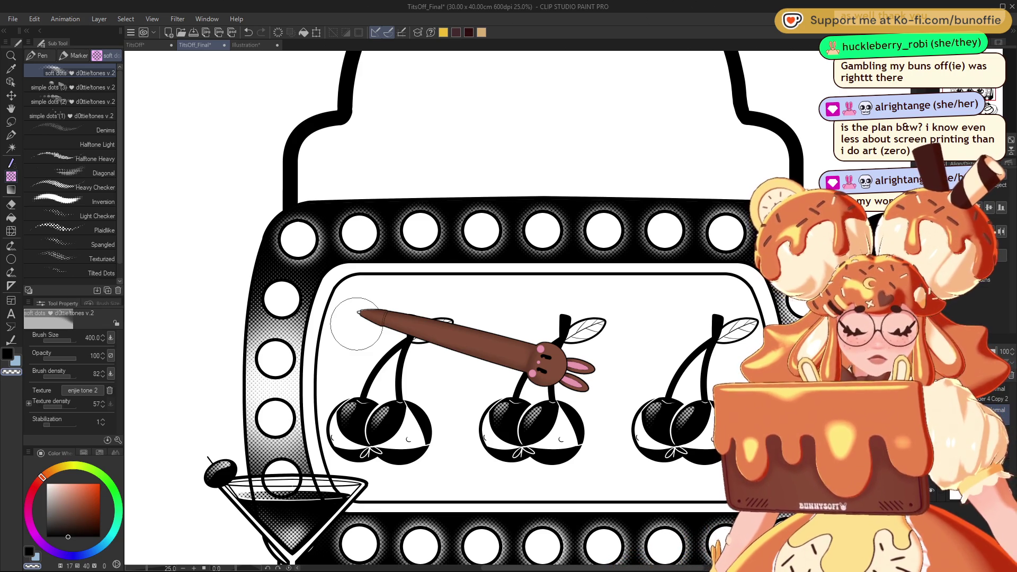
{"action": "key", "text": "ctrl+minus"}
{"action": "key", "text": "ctrl+minus"}
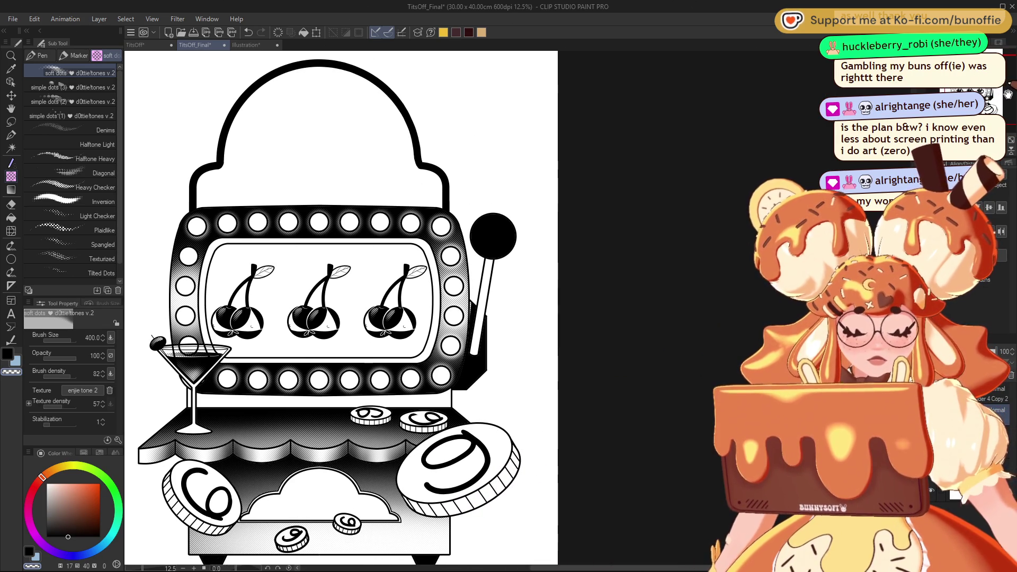
Lasso-select the lever's black ball and shade it with soft halftone dots, leaving a highlight.
{"action": "key", "text": "w"}
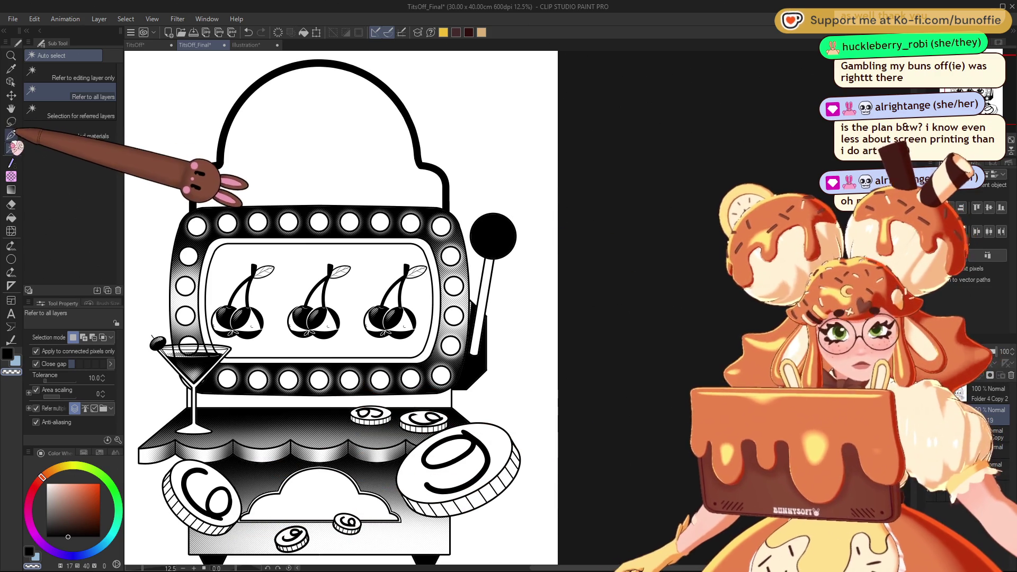
{"action": "left_click", "coordinate": [10, 121]}
{"action": "mouse_move", "coordinate": [498, 203]}
{"action": "left_mouse_down"}
{"action": "mouse_move", "coordinate": [521, 233]}
{"action": "mouse_move", "coordinate": [497, 205]}
{"action": "left_mouse_up"}
{"action": "left_click", "coordinate": [10, 189]}
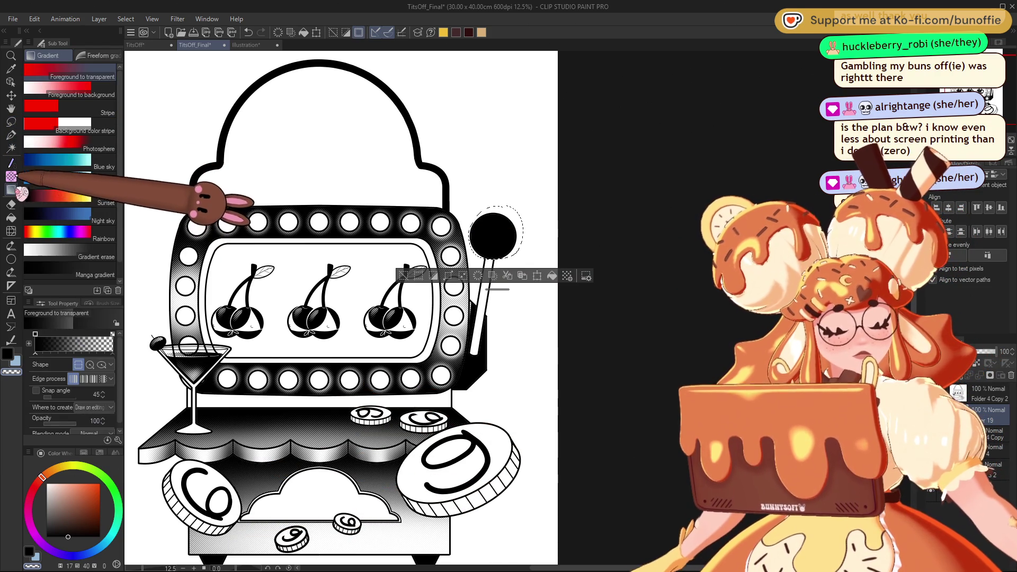
{"action": "left_click", "coordinate": [10, 176]}
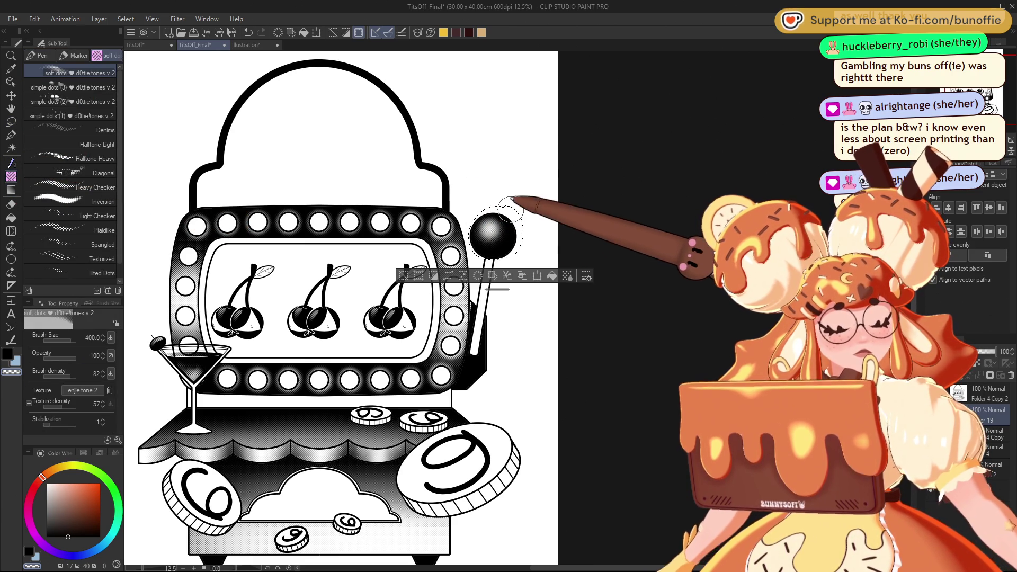
{"action": "key", "text": "ctrl+d"}
Reposition the view and pick Auto Select for the lever stick.
{"action": "left_click_drag", "start_coordinate": [371, 264], "coordinate": [459, 235]}
{"action": "left_click_drag", "start_coordinate": [965, 84], "coordinate": [950, 85]}
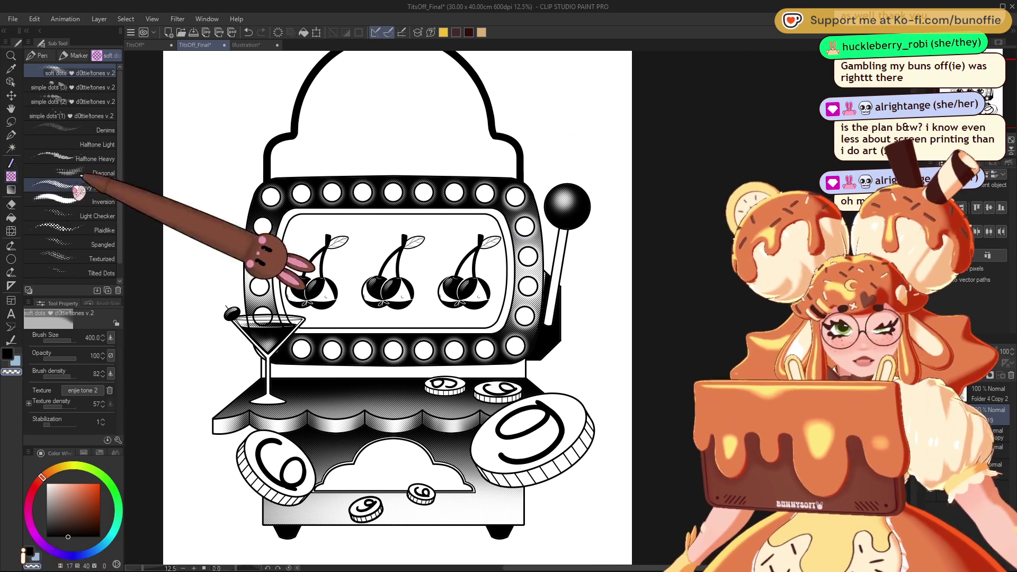
{"action": "left_click", "coordinate": [11, 148]}
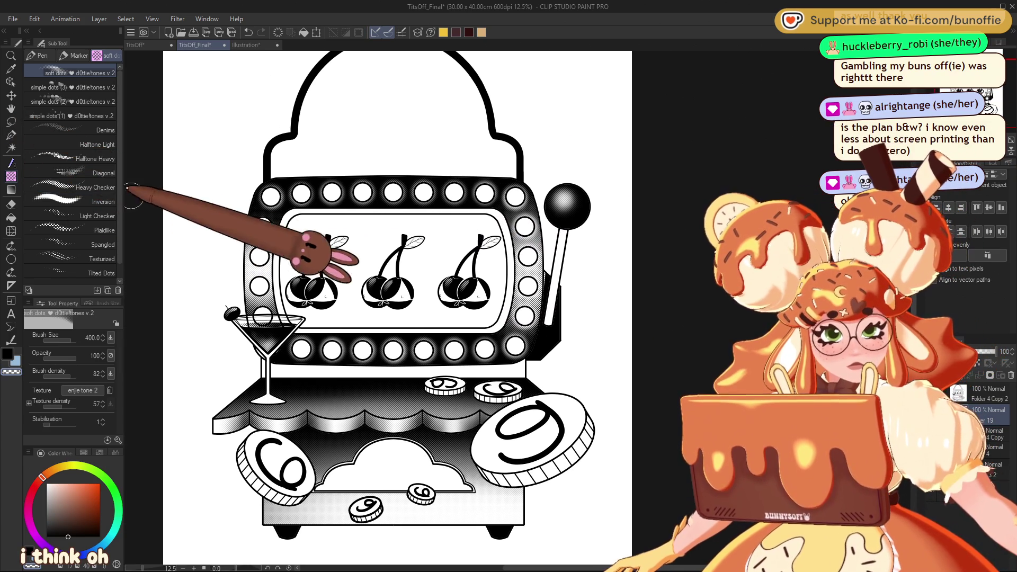
Auto-select the lever stick, shade its length with soft halftone dots, then deselect.
{"action": "left_click", "coordinate": [561, 256]}
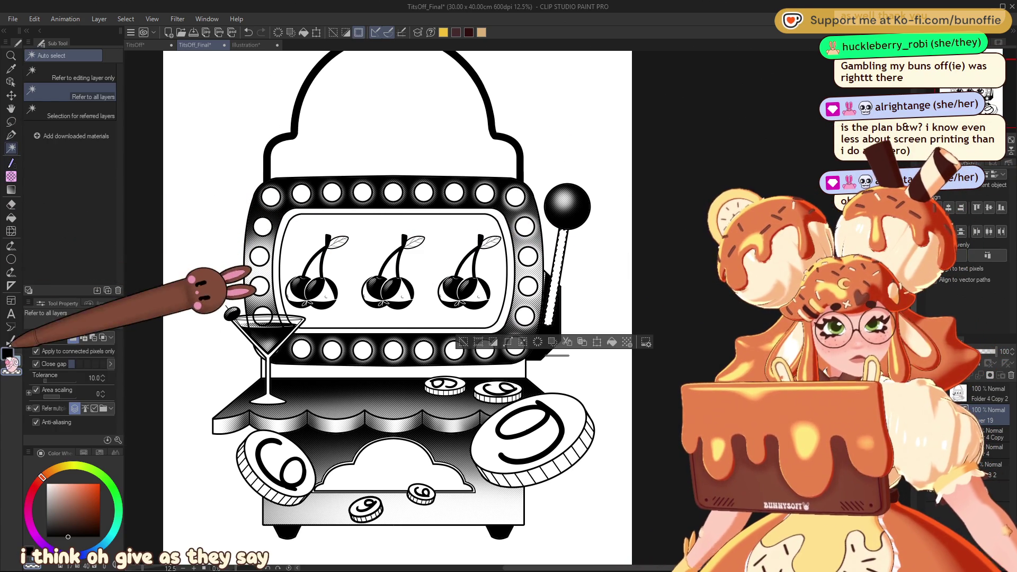
{"action": "left_click", "coordinate": [11, 176]}
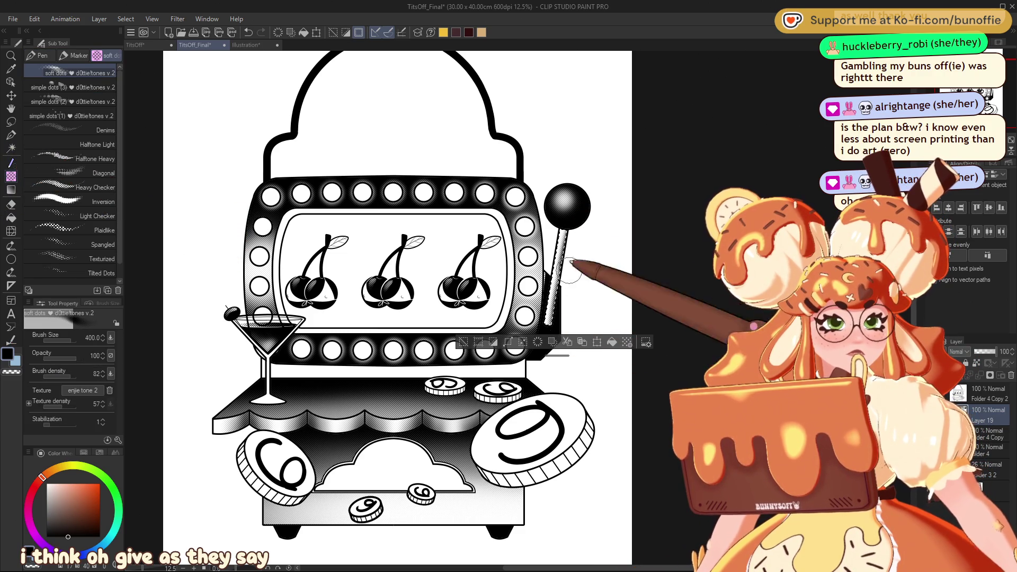
{"action": "left_click", "coordinate": [463, 341]}
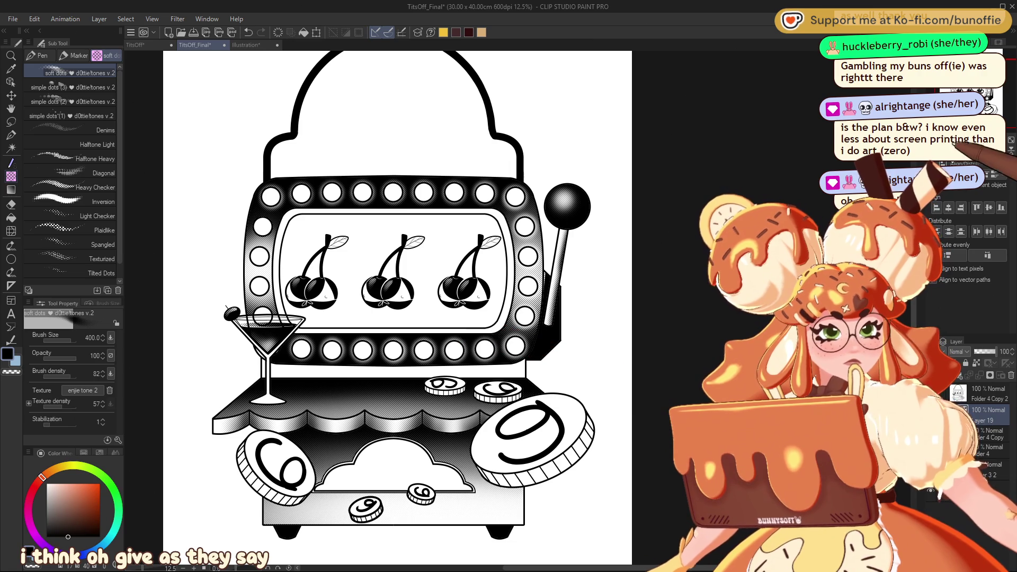
{"action": "scroll", "coordinate": [517, 233], "scroll_direction": "down", "scroll_amount": 2}
{"action": "scroll", "coordinate": [521, 325], "scroll_direction": "up", "scroll_amount": 2}
{"action": "mouse_move", "coordinate": [521, 325]}
{"action": "left_mouse_down"}
{"action": "mouse_move", "coordinate": [536, 341]}
{"action": "mouse_move", "coordinate": [568, 325]}
{"action": "mouse_move", "coordinate": [550, 344]}
{"action": "left_mouse_up"}
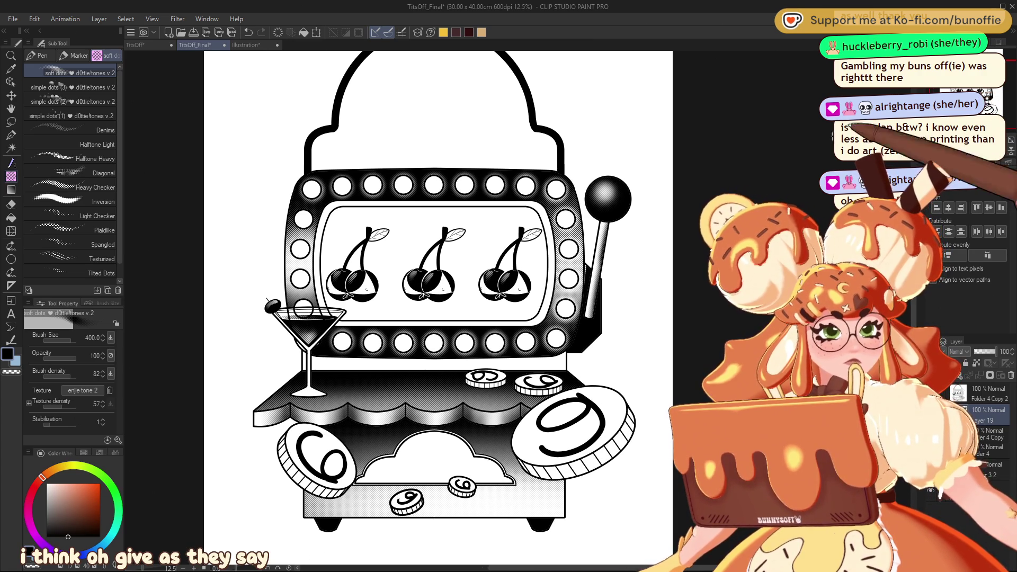
{"action": "key", "text": "ctrl+z"}
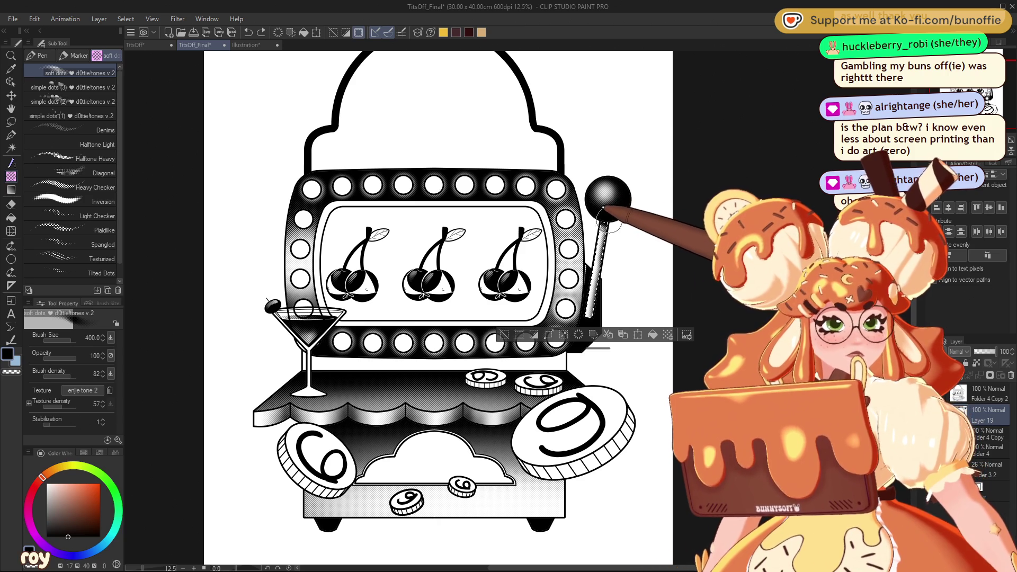
{"action": "key", "text": "ctrl+d"}
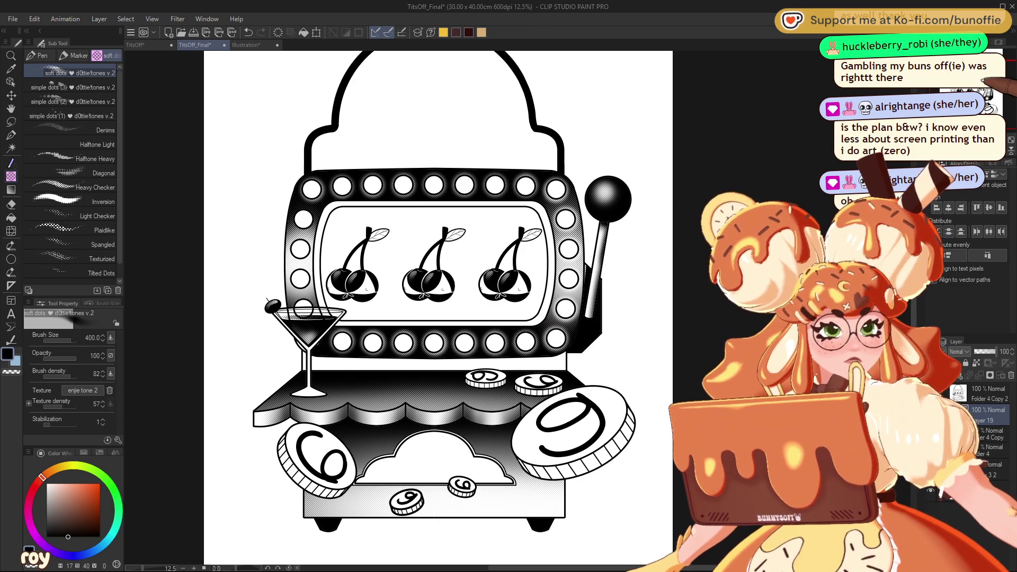
{"action": "mouse_move", "coordinate": [434, 286]}
{"action": "left_mouse_down"}
{"action": "mouse_move", "coordinate": [427, 291]}
{"action": "mouse_move", "coordinate": [443, 310]}
{"action": "mouse_move", "coordinate": [412, 258]}
{"action": "mouse_move", "coordinate": [423, 242]}
{"action": "mouse_move", "coordinate": [439, 292]}
{"action": "mouse_move", "coordinate": [450, 282]}
{"action": "left_mouse_up"}
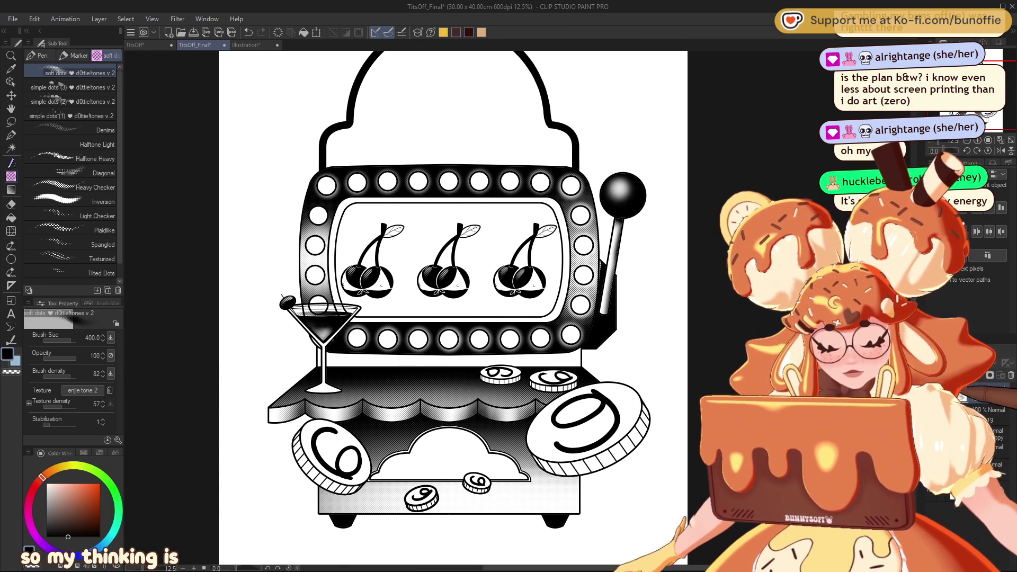
Erase the dark rings around the bottom lights with a size-200 eraser so they glow.
{"action": "key", "text": "e"}
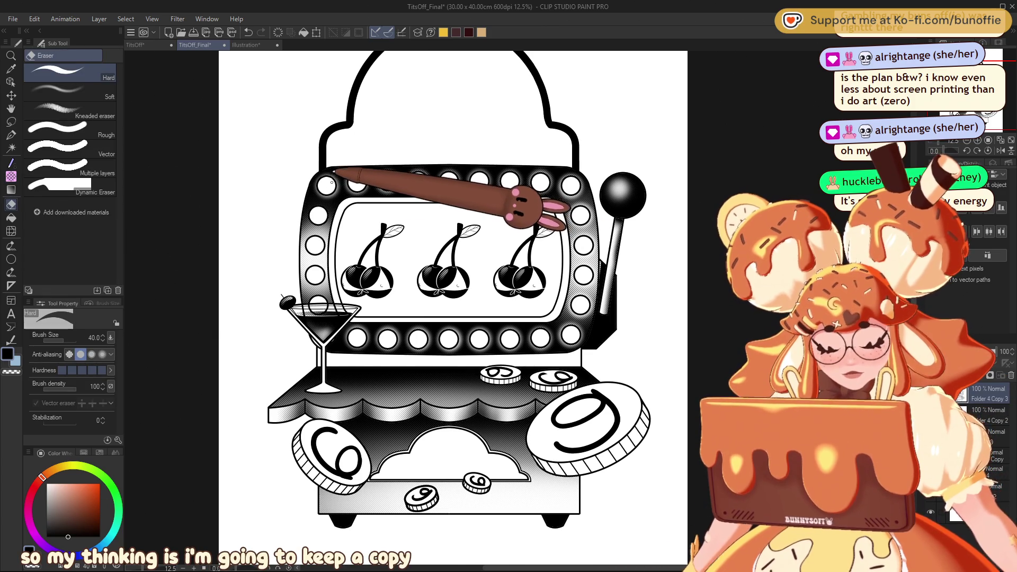
{"action": "key", "text": "bracketright"}
{"action": "key", "text": "bracketright"}
{"action": "key", "text": "bracketright"}
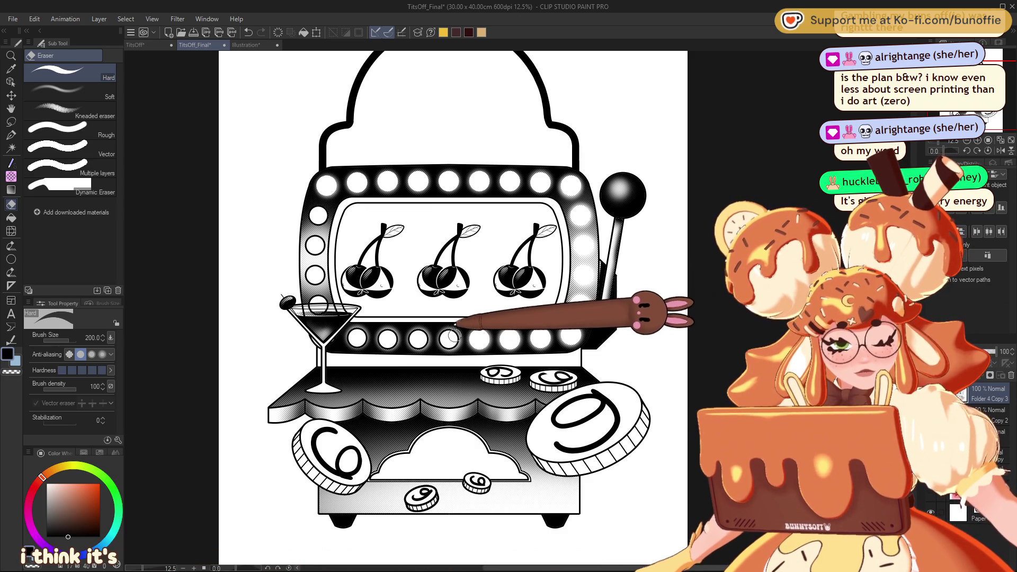
{"action": "left_click_drag", "start_coordinate": [420, 333], "coordinate": [371, 328]}
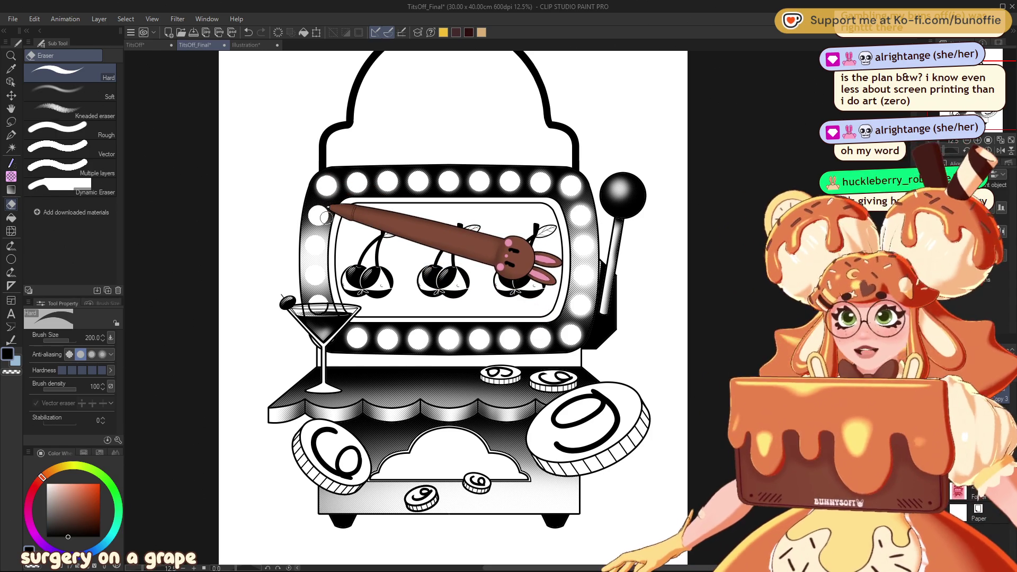
{"action": "left_click_drag", "start_coordinate": [324, 217], "coordinate": [369, 166]}
{"action": "mouse_move", "coordinate": [498, 294]}
{"action": "left_mouse_down"}
{"action": "mouse_move", "coordinate": [507, 295]}
{"action": "mouse_move", "coordinate": [450, 286]}
{"action": "mouse_move", "coordinate": [466, 289]}
{"action": "mouse_move", "coordinate": [459, 298]}
{"action": "left_mouse_up"}
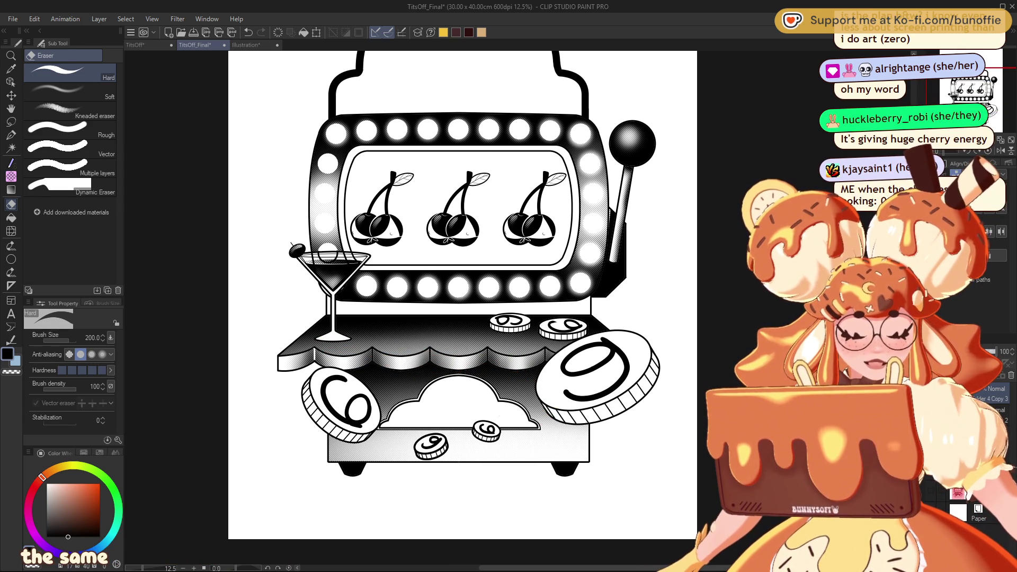
{"action": "left_click_drag", "start_coordinate": [983, 94], "coordinate": [989, 80]}
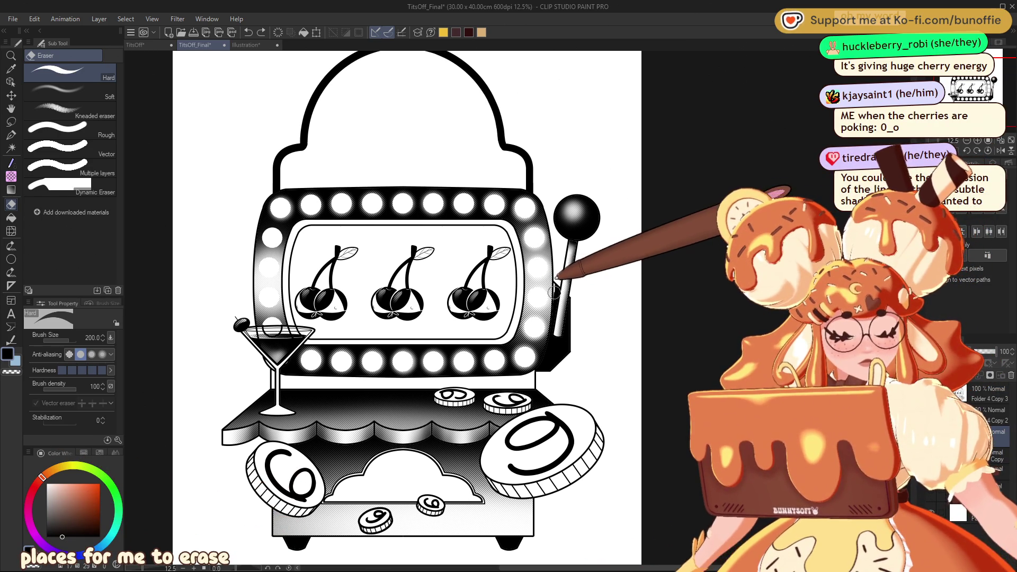
{"action": "key", "text": "p"}
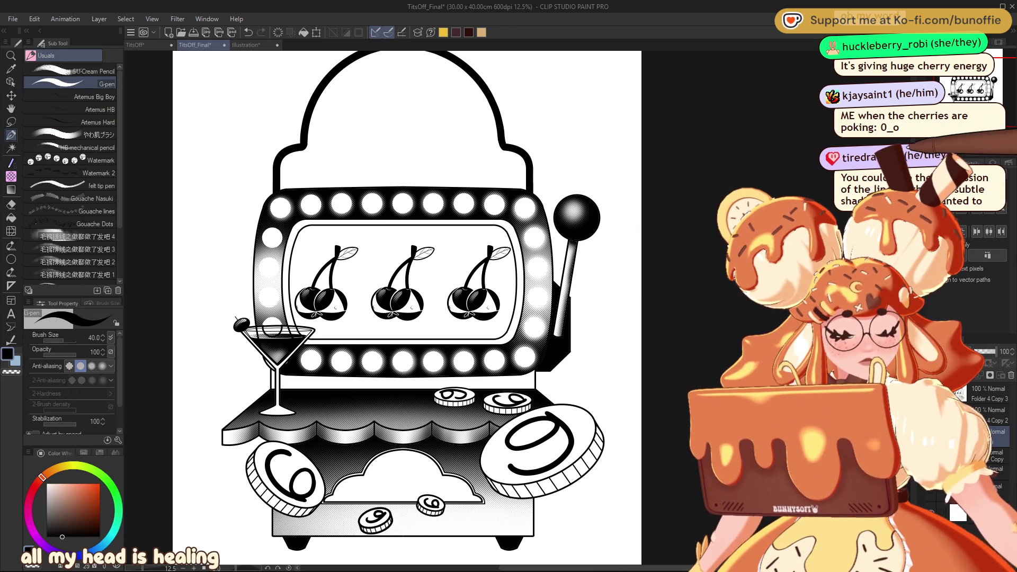
Inspect the halftone closely at 100% zoom across the artwork, then switch to Auto Select.
{"action": "key", "text": "ctrl+alt+0"}
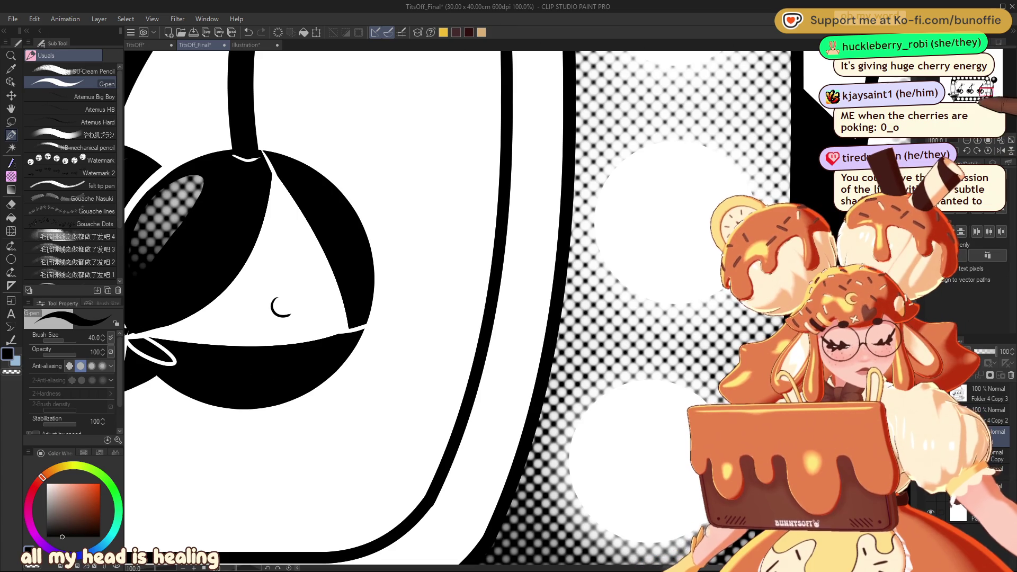
{"action": "left_click_drag", "start_coordinate": [371, 318], "coordinate": [403, 255]}
{"action": "scroll", "coordinate": [371, 307], "scroll_direction": "right", "scroll_amount": 10}
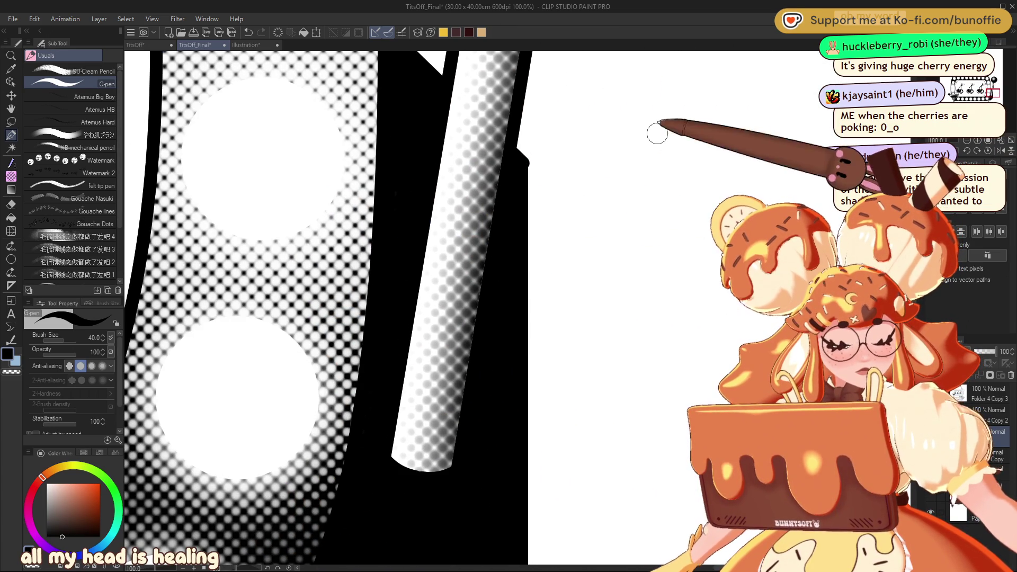
{"action": "scroll", "coordinate": [371, 307], "scroll_direction": "down", "scroll_amount": 5}
{"action": "scroll", "coordinate": [371, 307], "scroll_direction": "left", "scroll_amount": 3}
{"action": "scroll", "coordinate": [371, 307], "scroll_direction": "up", "scroll_amount": 6}
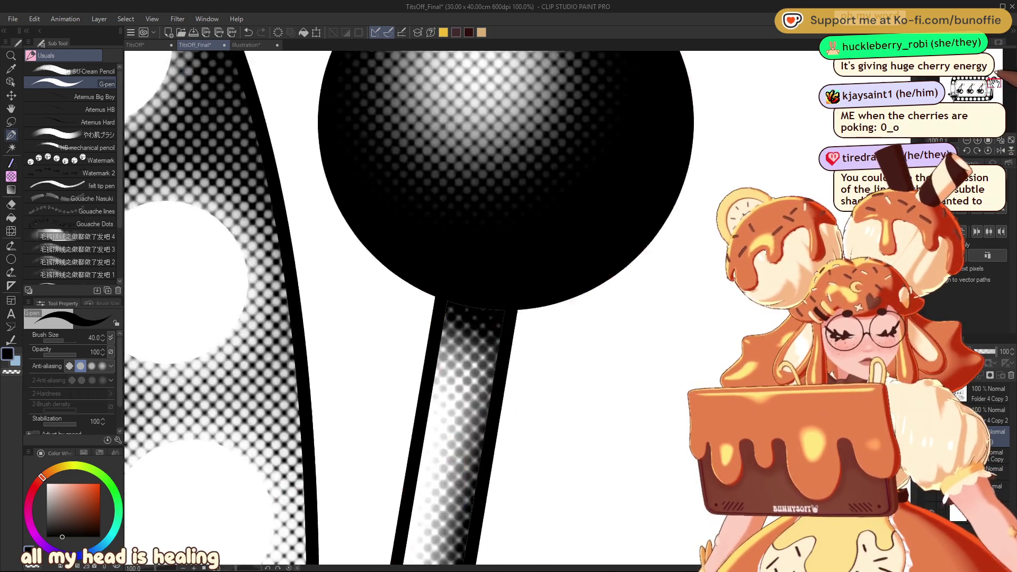
{"action": "scroll", "coordinate": [370, 307], "scroll_direction": "right", "scroll_amount": 3}
{"action": "scroll", "coordinate": [371, 307], "scroll_direction": "down", "scroll_amount": 3}
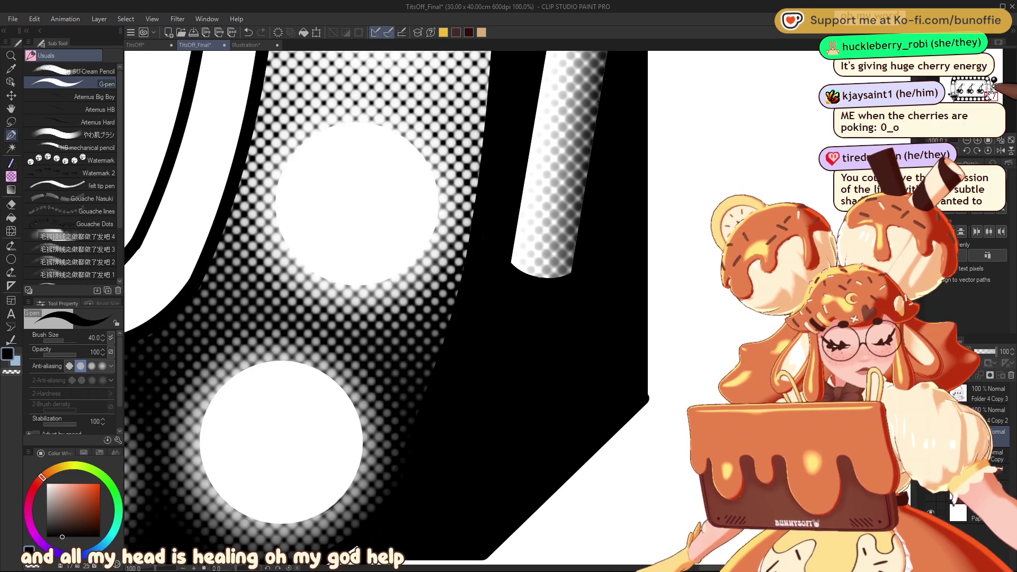
{"action": "scroll", "coordinate": [387, 307], "scroll_direction": "down", "scroll_amount": 10}
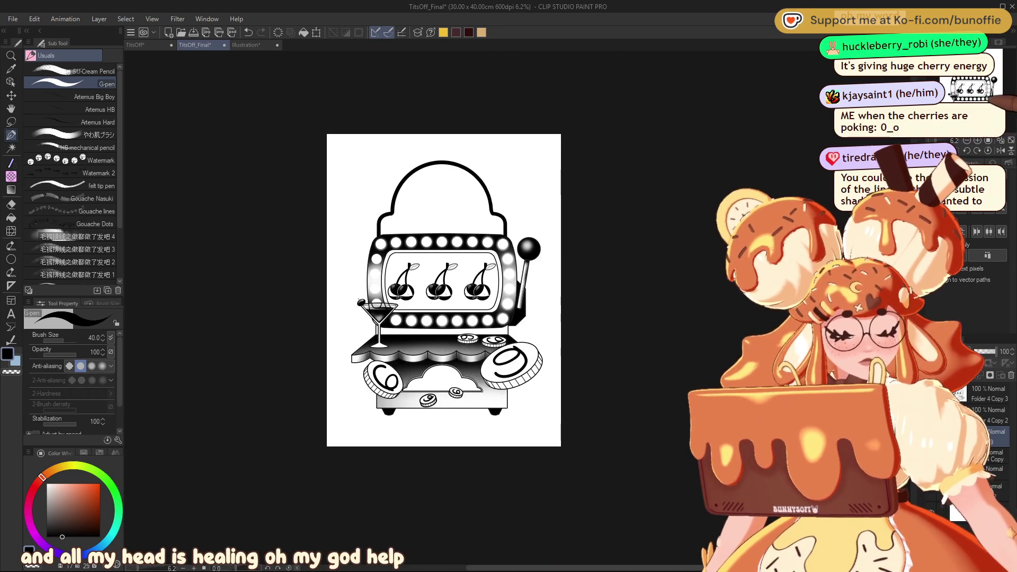
{"action": "scroll", "coordinate": [477, 275], "scroll_direction": "up", "scroll_amount": 6}
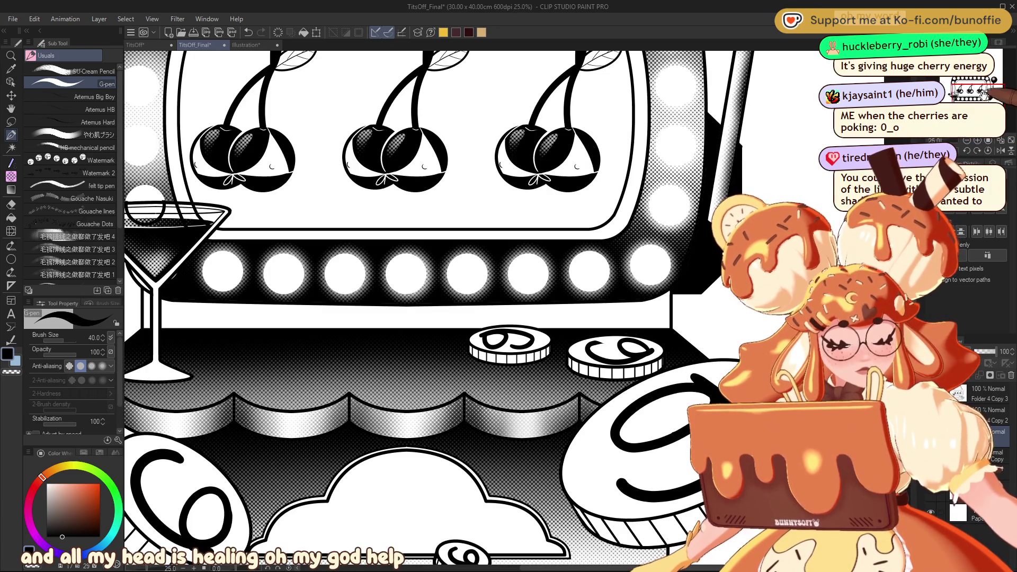
{"action": "scroll", "coordinate": [477, 276], "scroll_direction": "down", "scroll_amount": 3}
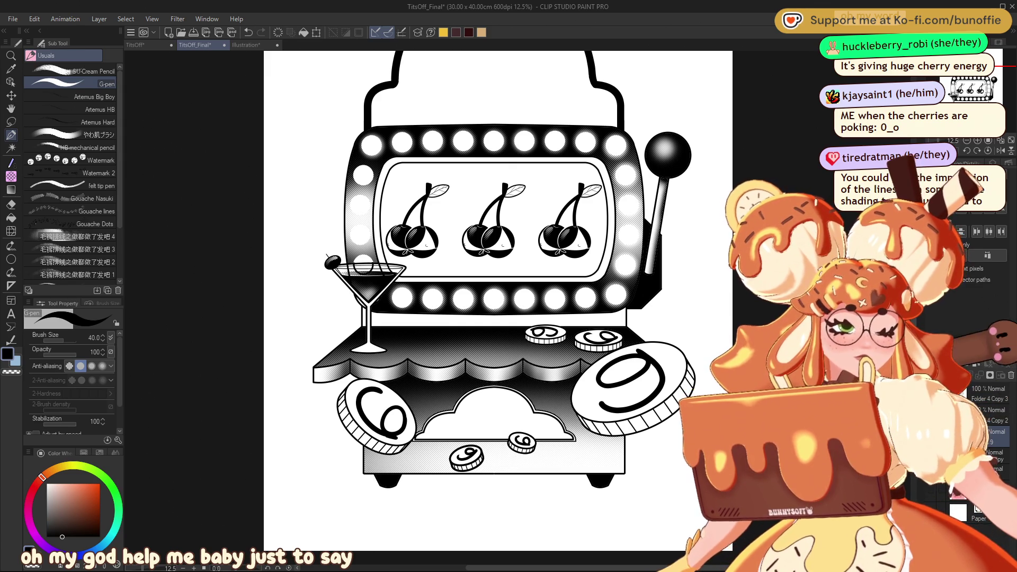
{"action": "key", "text": "w"}
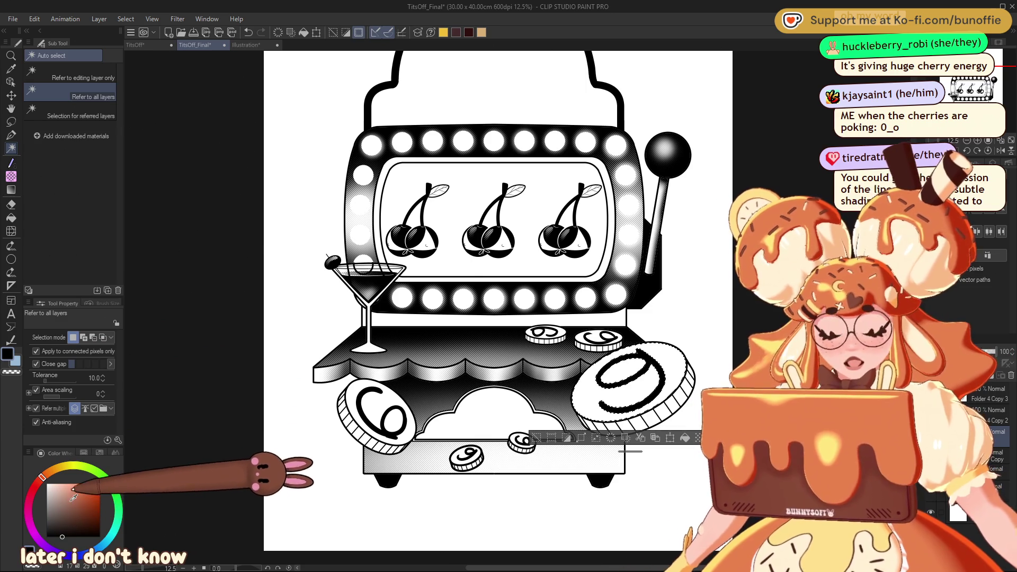
Darken the halftone shading on the right coin's lower left and clear the selection.
{"action": "left_click", "coordinate": [11, 176]}
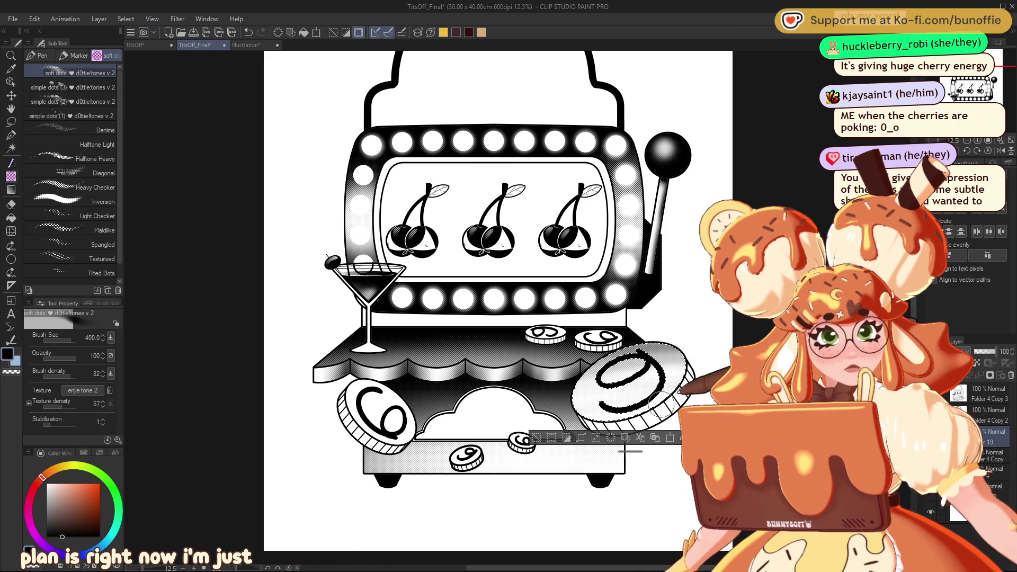
{"action": "left_click_drag", "start_coordinate": [634, 400], "coordinate": [583, 398]}
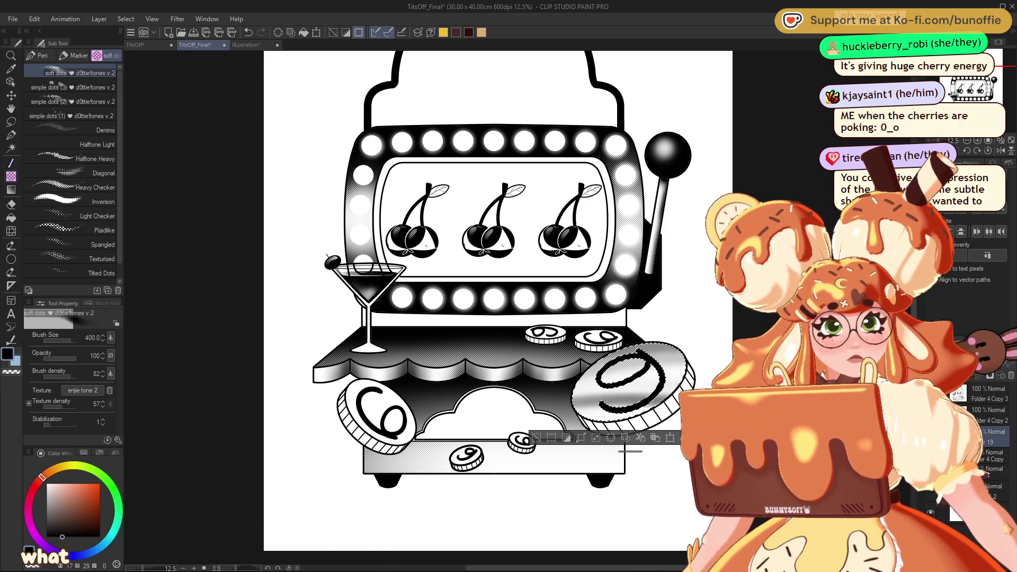
{"action": "key", "text": "ctrl+d"}
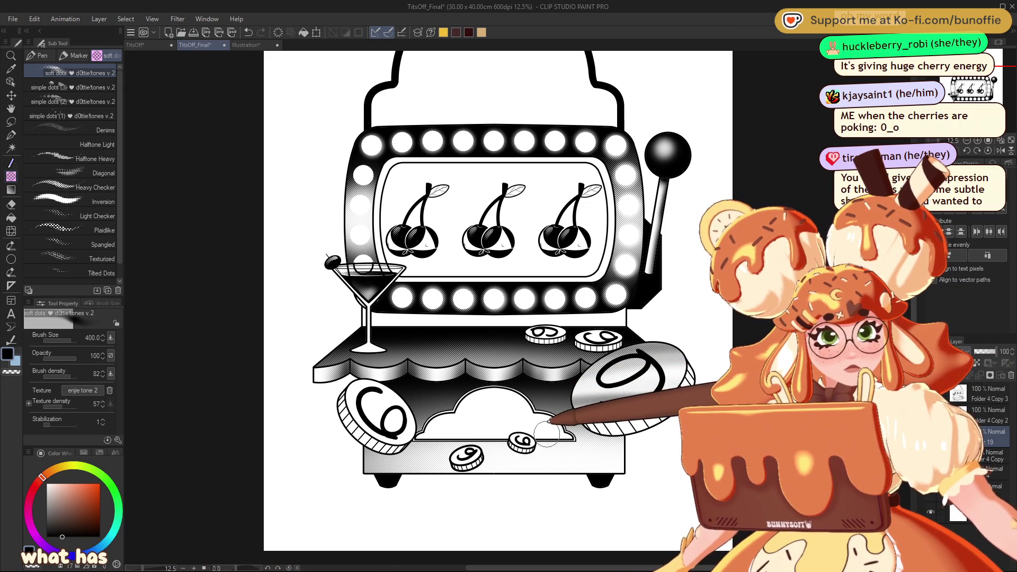
{"action": "key", "text": "ctrl+minus"}
{"action": "key", "text": "ctrl+plus"}
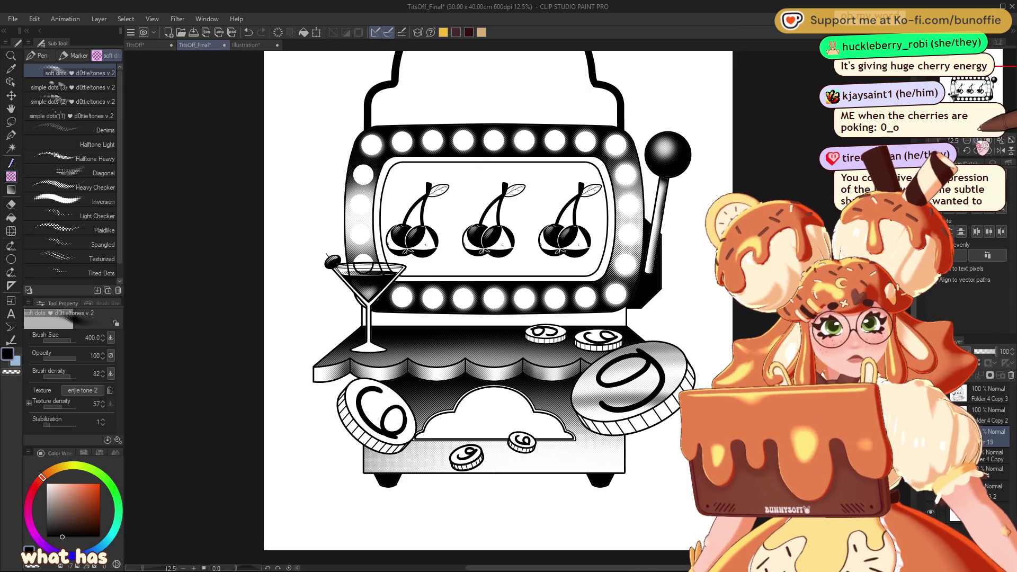
{"action": "left_click_drag", "start_coordinate": [498, 296], "coordinate": [424, 267]}
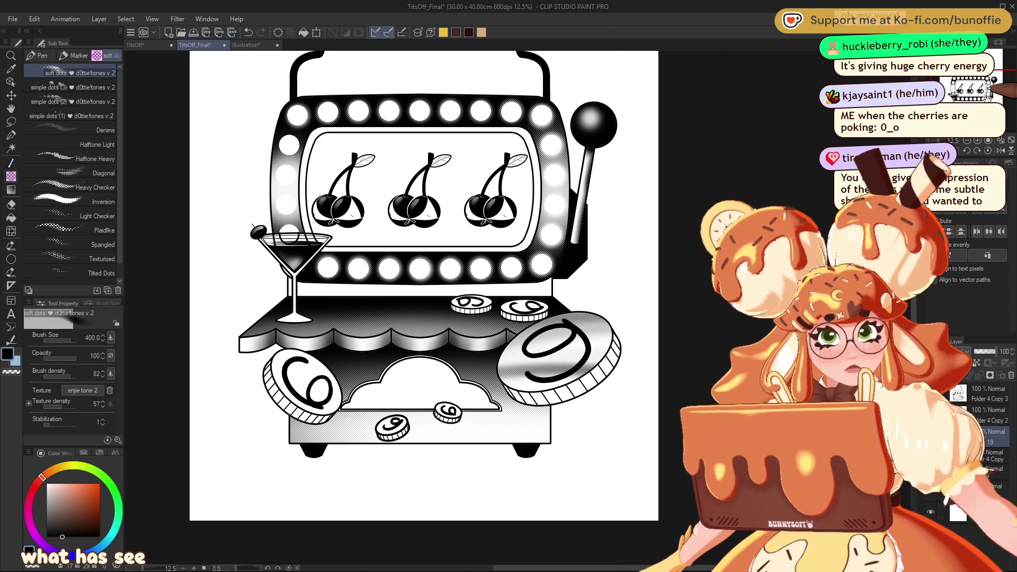
Auto-select the left coin's face, shade it with soft halftone dots, then deselect.
{"action": "key", "text": "w"}
{"action": "left_click", "coordinate": [325, 367]}
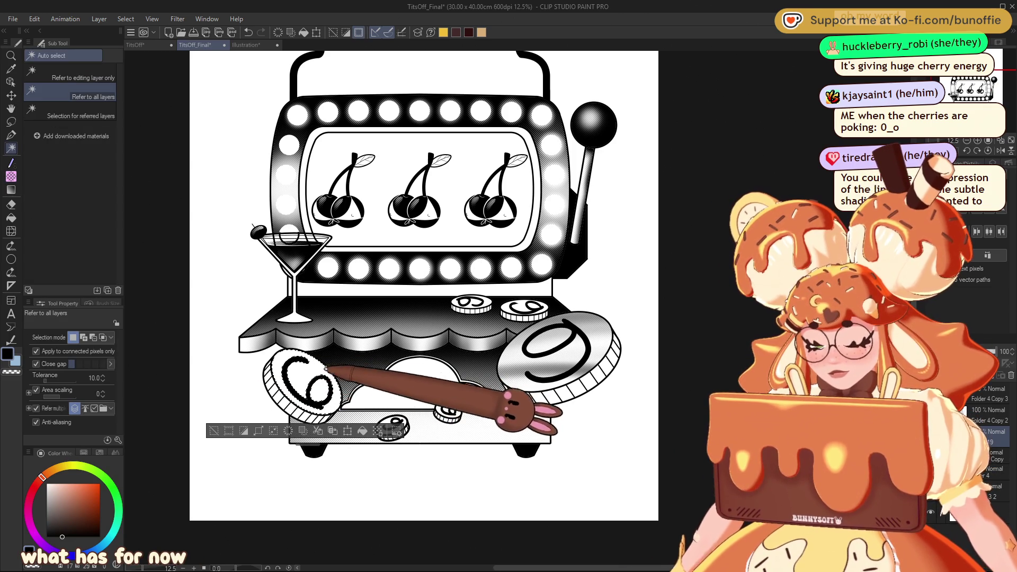
{"action": "left_click", "coordinate": [11, 135]}
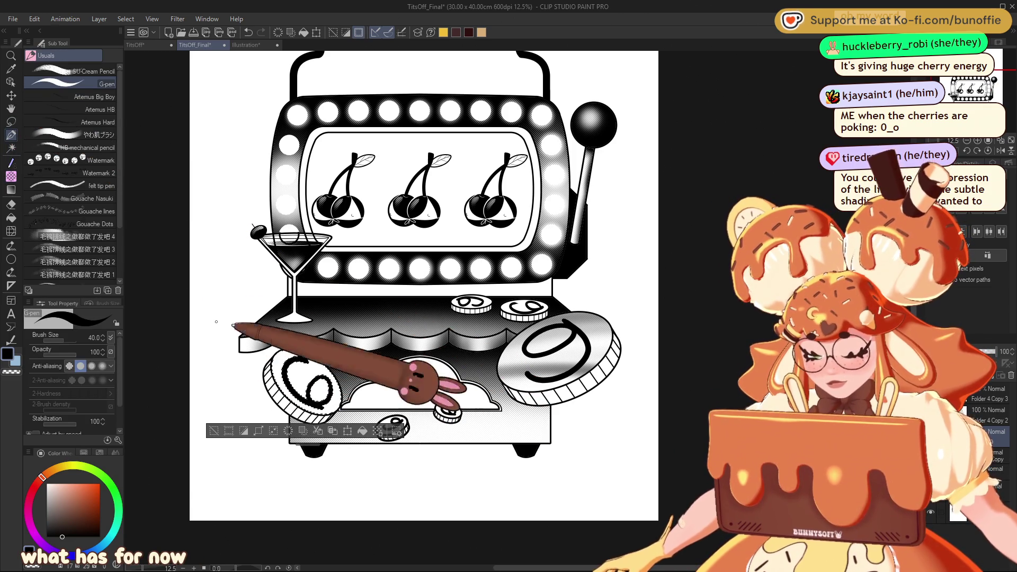
{"action": "left_click", "coordinate": [10, 177]}
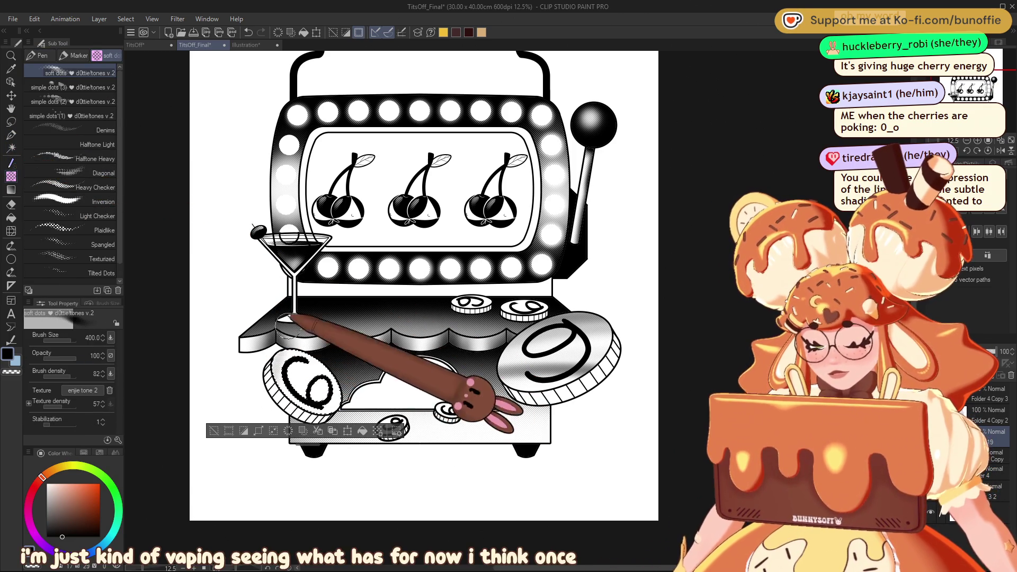
{"action": "left_click_drag", "start_coordinate": [284, 409], "coordinate": [318, 381]}
{"action": "mouse_move", "coordinate": [321, 251]}
{"action": "left_mouse_down"}
{"action": "mouse_move", "coordinate": [286, 339]}
{"action": "mouse_move", "coordinate": [328, 345]}
{"action": "mouse_move", "coordinate": [350, 365]}
{"action": "mouse_move", "coordinate": [309, 389]}
{"action": "left_mouse_up"}
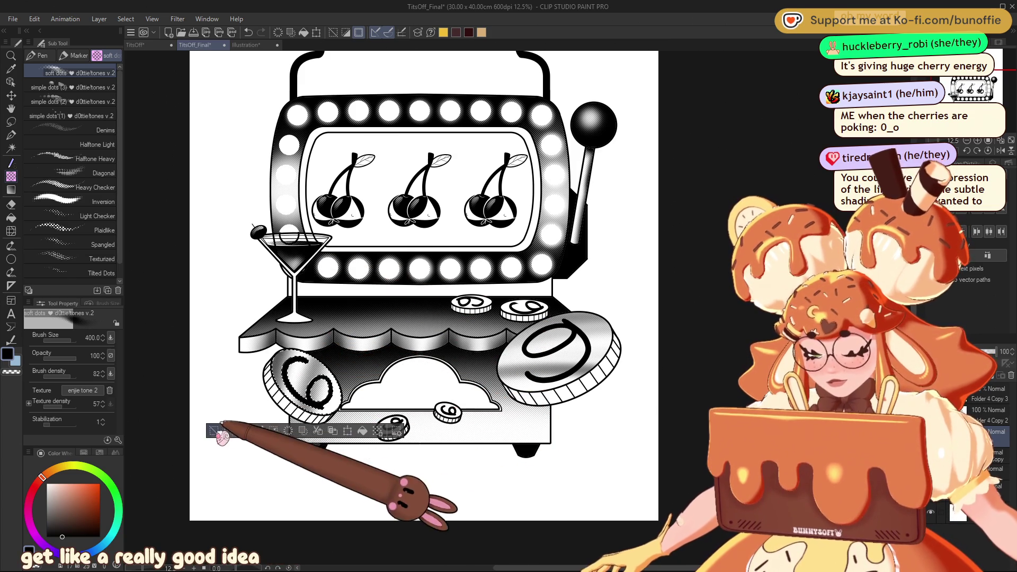
{"action": "left_click", "coordinate": [215, 430]}
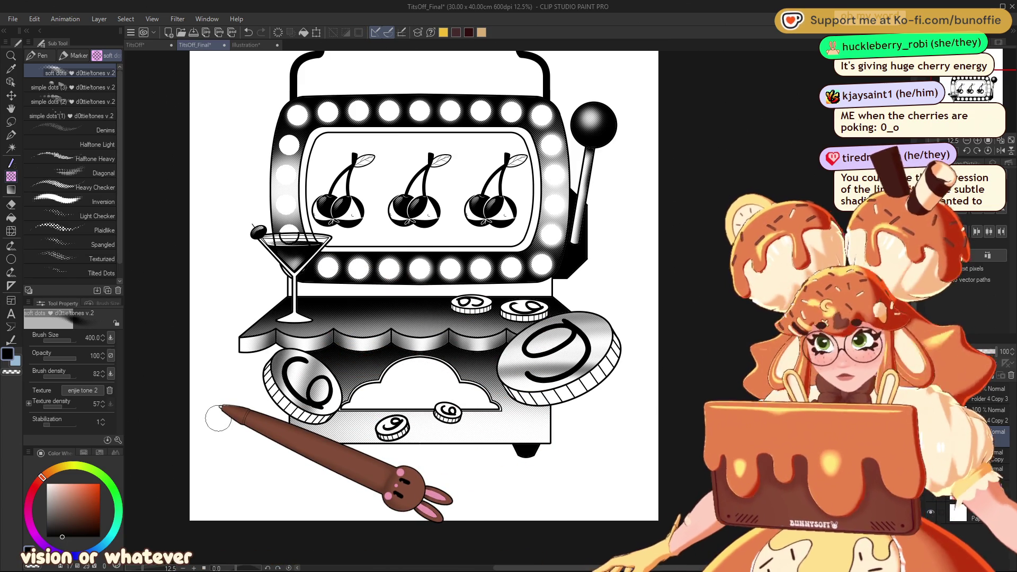
{"action": "key", "text": "ctrl+minus"}
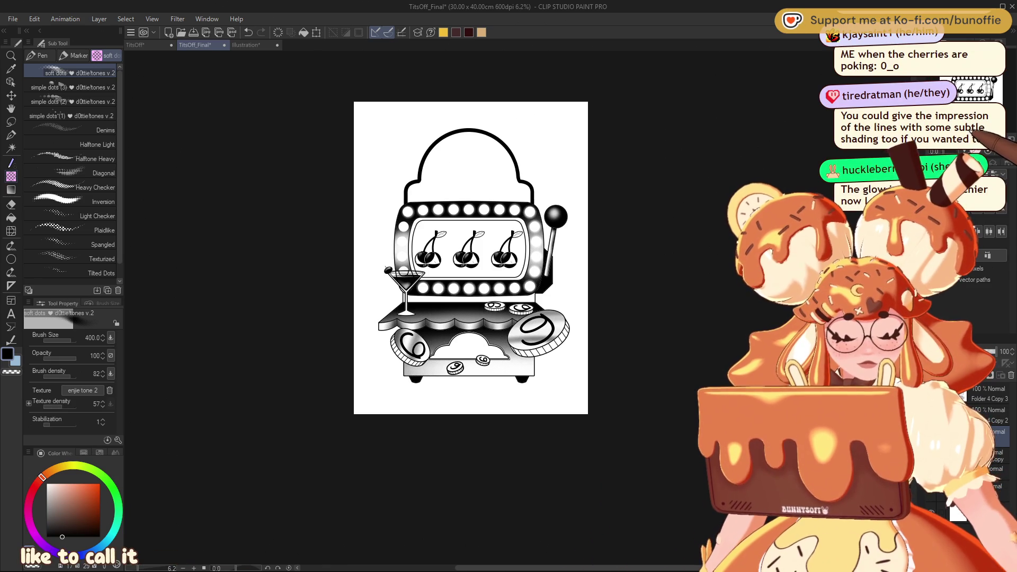
Auto-select the big right coin's ridged edge, adding each ridge around the rim.
{"action": "key", "text": "ctrl+alt+0"}
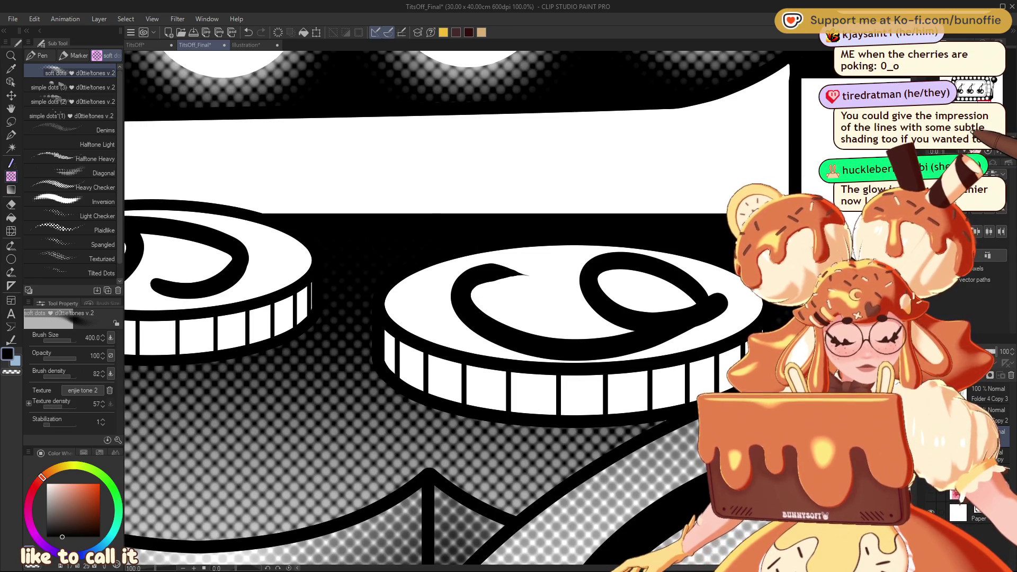
{"action": "key", "text": "ctrl+minus"}
{"action": "key", "text": "ctrl+minus"}
{"action": "key", "text": "ctrl+minus"}
{"action": "key", "text": "ctrl+minus"}
{"action": "key", "text": "ctrl+plus"}
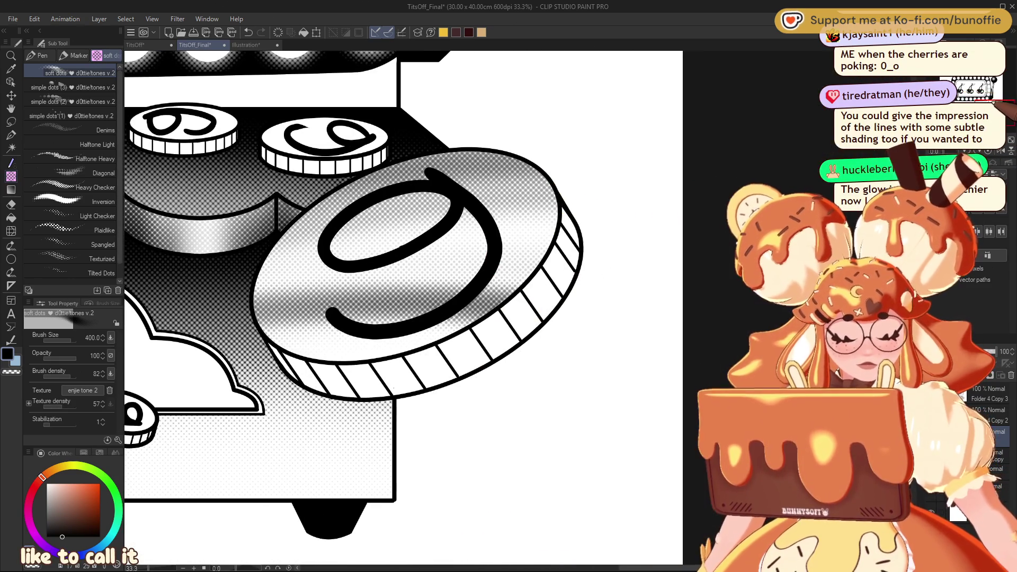
{"action": "key", "text": "w"}
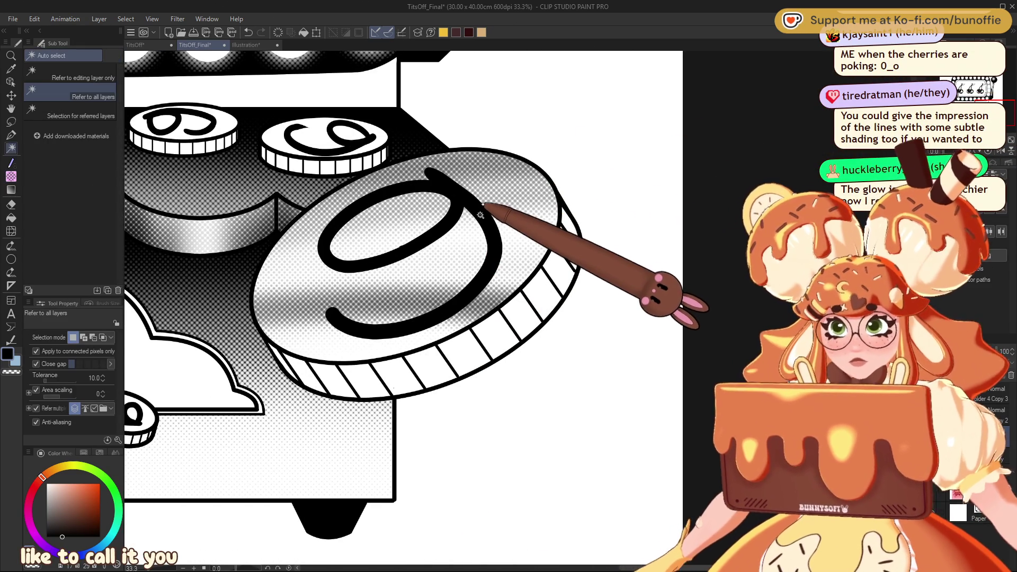
{"action": "left_click", "coordinate": [572, 233]}
{"action": "left_click", "coordinate": [565, 245]}
{"action": "left_click", "coordinate": [546, 267]}
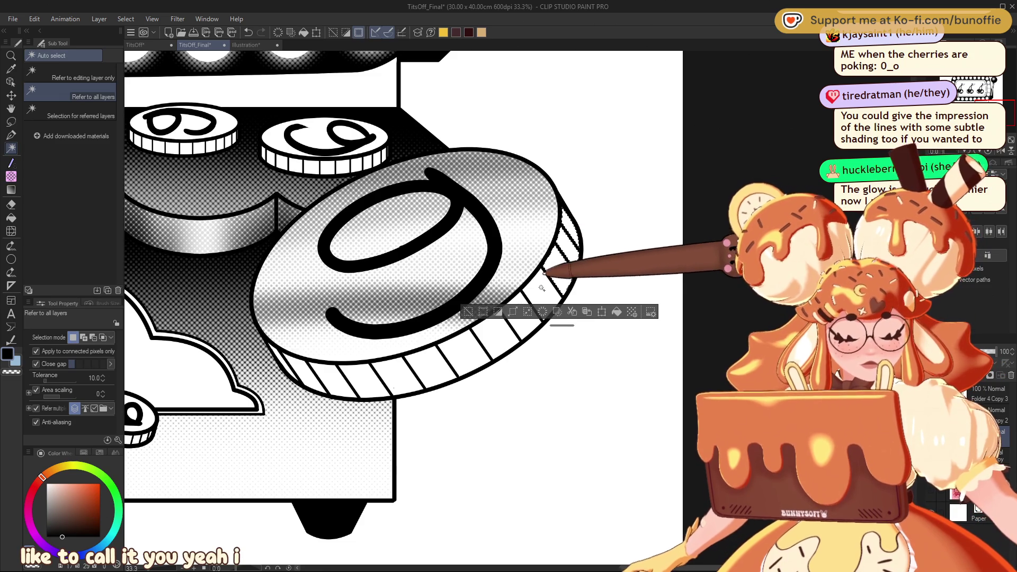
{"action": "left_click", "coordinate": [524, 291]}
{"action": "left_click", "coordinate": [496, 323]}
{"action": "left_click", "coordinate": [463, 347]}
{"action": "left_click", "coordinate": [421, 368]}
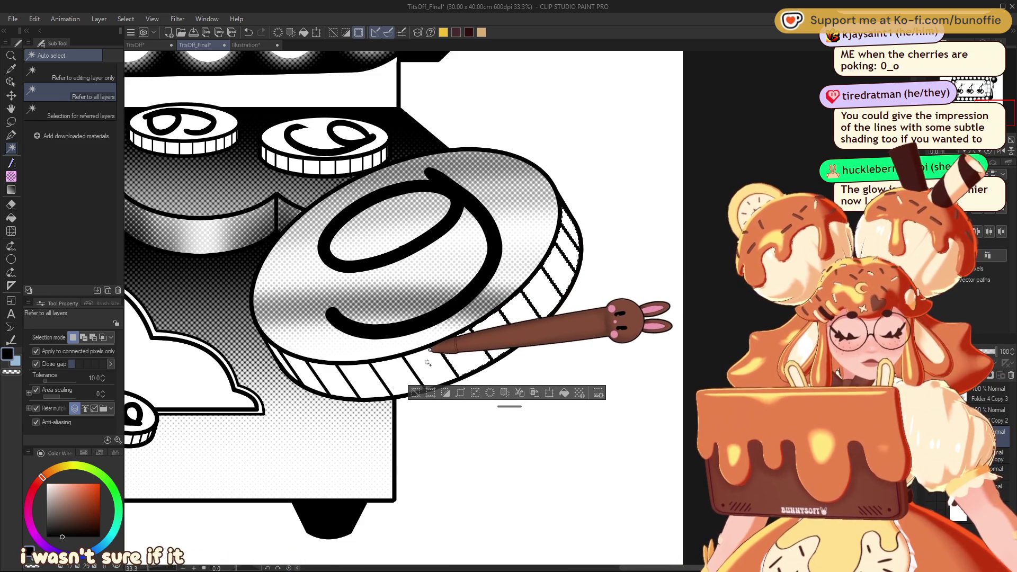
{"action": "left_click", "coordinate": [386, 373]}
{"action": "left_click", "coordinate": [328, 380]}
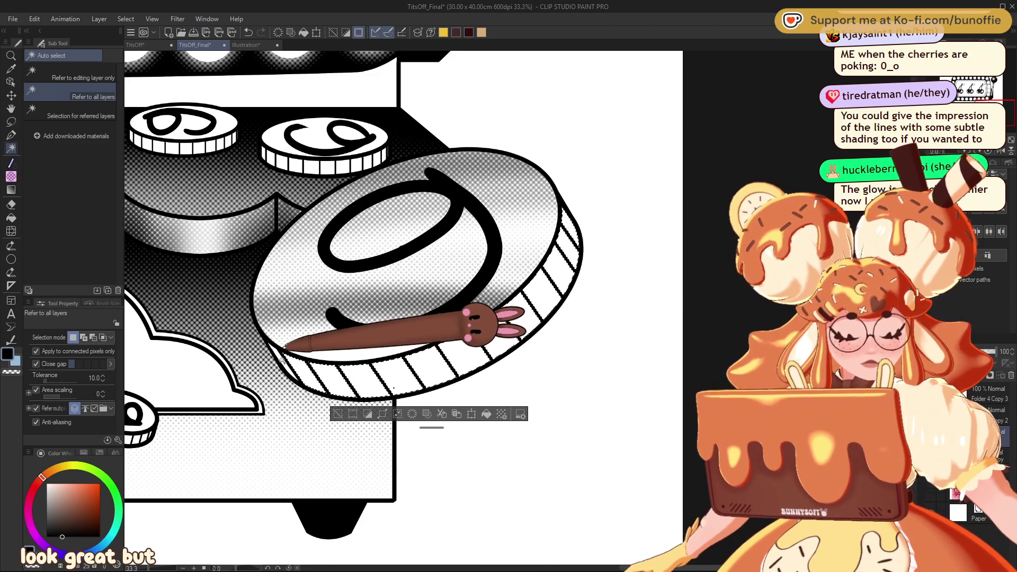
{"action": "left_click", "coordinate": [298, 366]}
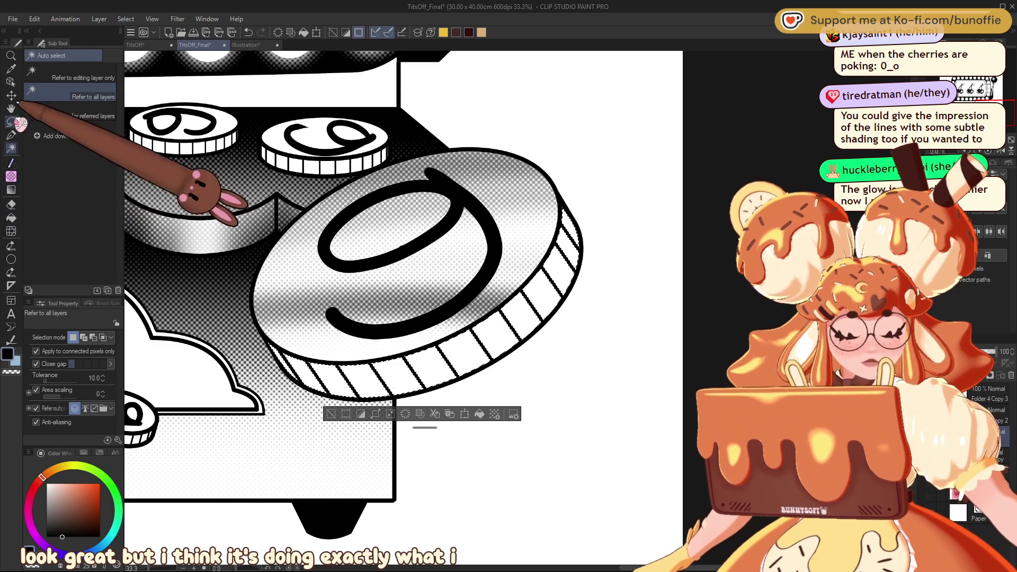
Shade the selected rim with dark halftone dots, near-solid black at its right end, then deselect.
{"action": "left_click", "coordinate": [11, 161]}
{"action": "left_click_drag", "start_coordinate": [594, 223], "coordinate": [454, 363]}
{"action": "mouse_move", "coordinate": [595, 192]}
{"action": "left_mouse_down"}
{"action": "mouse_move", "coordinate": [530, 289]}
{"action": "mouse_move", "coordinate": [461, 344]}
{"action": "mouse_move", "coordinate": [377, 370]}
{"action": "mouse_move", "coordinate": [307, 366]}
{"action": "mouse_move", "coordinate": [328, 408]}
{"action": "mouse_move", "coordinate": [311, 365]}
{"action": "mouse_move", "coordinate": [286, 354]}
{"action": "mouse_move", "coordinate": [317, 367]}
{"action": "mouse_move", "coordinate": [413, 357]}
{"action": "mouse_move", "coordinate": [392, 342]}
{"action": "mouse_move", "coordinate": [535, 308]}
{"action": "mouse_move", "coordinate": [556, 228]}
{"action": "mouse_move", "coordinate": [545, 307]}
{"action": "mouse_move", "coordinate": [482, 369]}
{"action": "left_mouse_up"}
{"action": "left_click", "coordinate": [331, 413]}
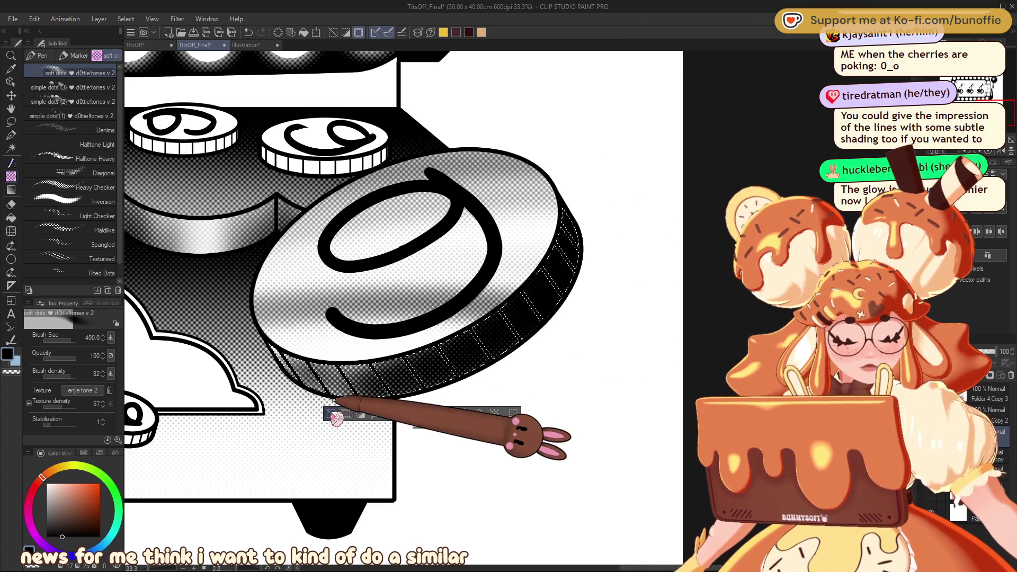
{"action": "scroll", "coordinate": [516, 297], "scroll_direction": "down", "scroll_amount": 3}
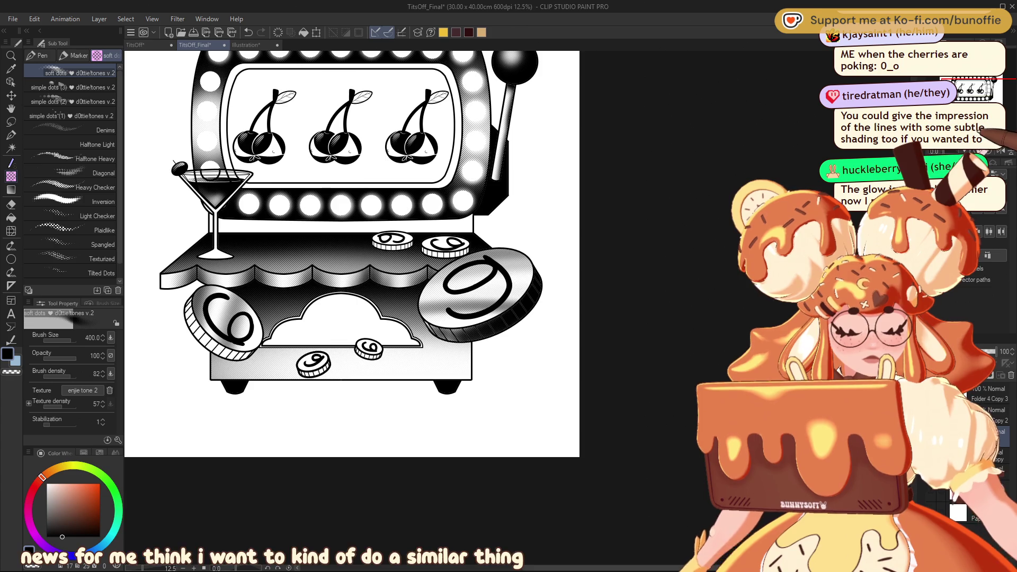
{"action": "scroll", "coordinate": [516, 308], "scroll_direction": "up", "scroll_amount": 3}
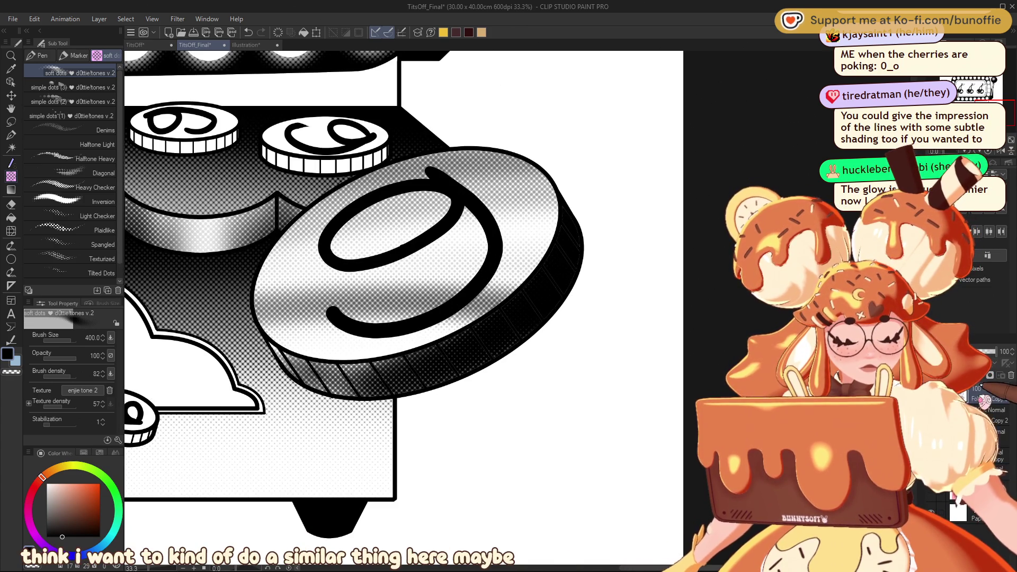
{"action": "left_click", "coordinate": [10, 135]}
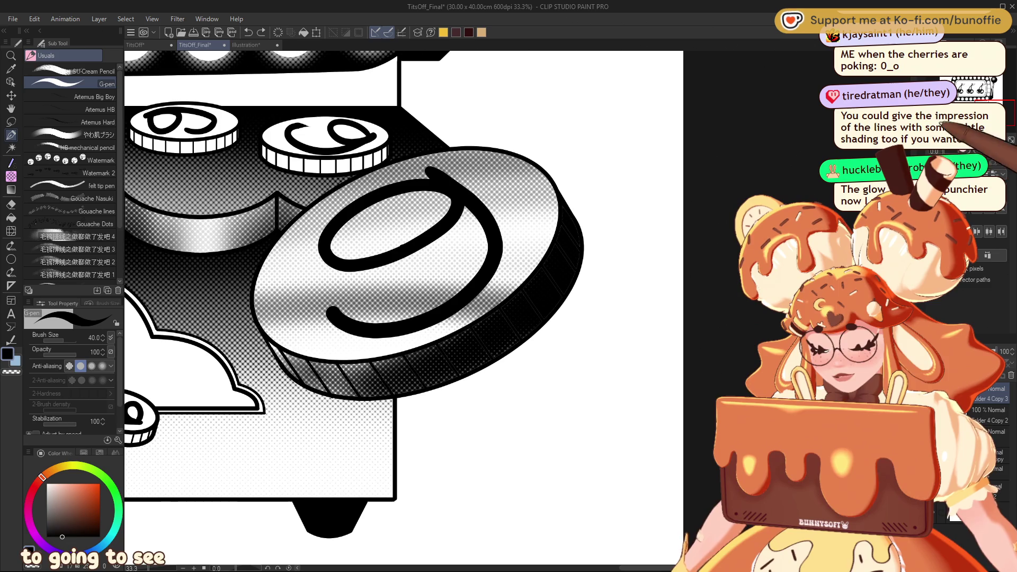
Draw white diagonal ridge lines around the large right coin's dark rim, checking at several zoom levels.
{"action": "key", "text": "ctrl+plus"}
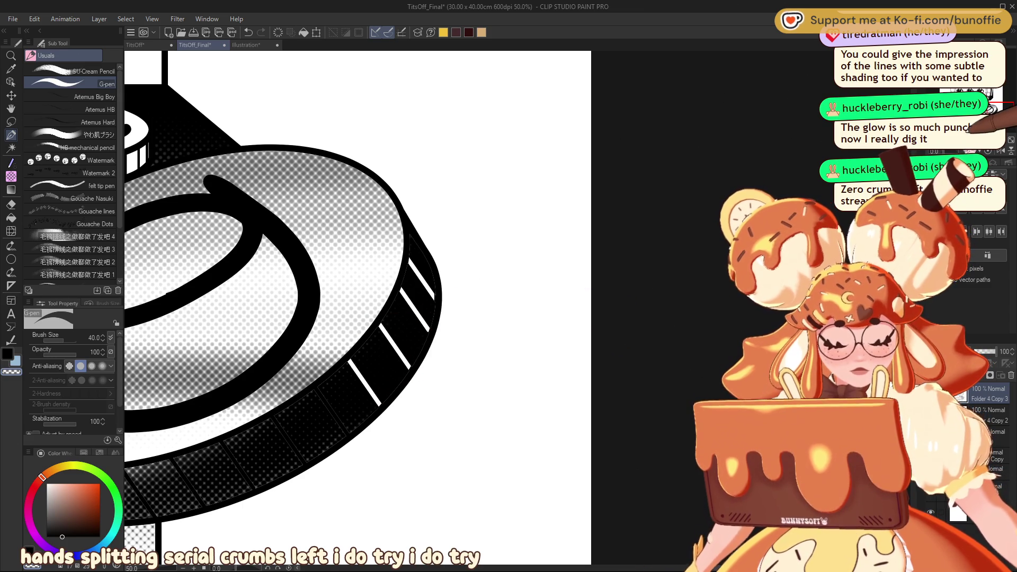
{"action": "key", "text": "ctrl+0"}
{"action": "key", "text": "ctrl+alt+0"}
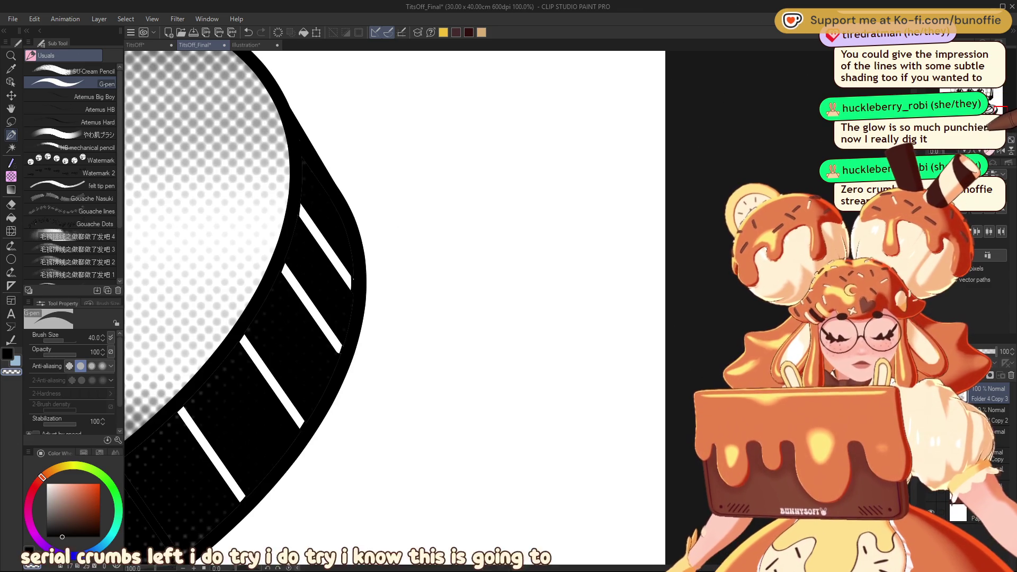
{"action": "scroll", "coordinate": [514, 236], "scroll_direction": "down", "scroll_amount": 3}
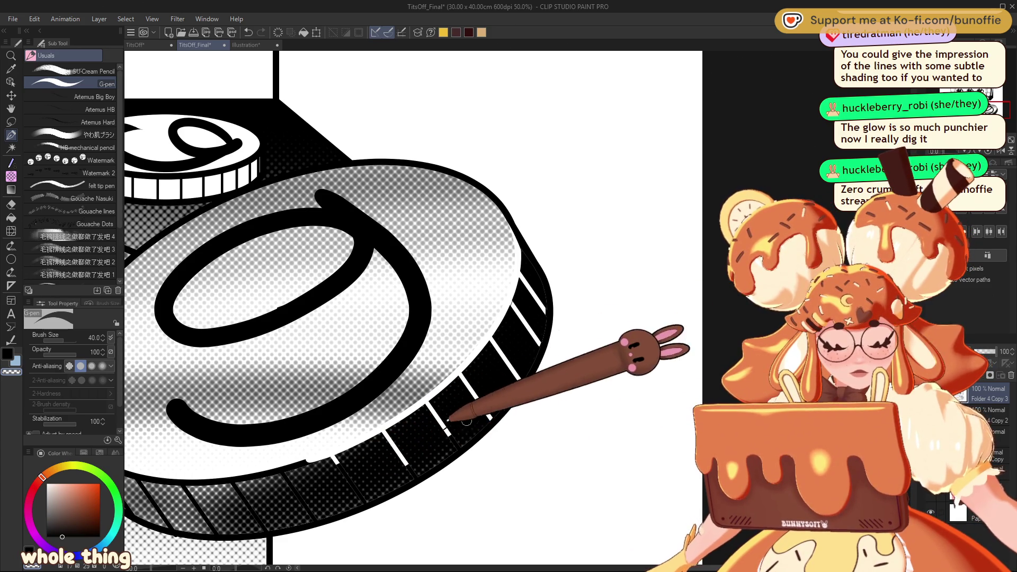
{"action": "key", "text": "ctrl+minus"}
{"action": "key", "text": "ctrl+minus"}
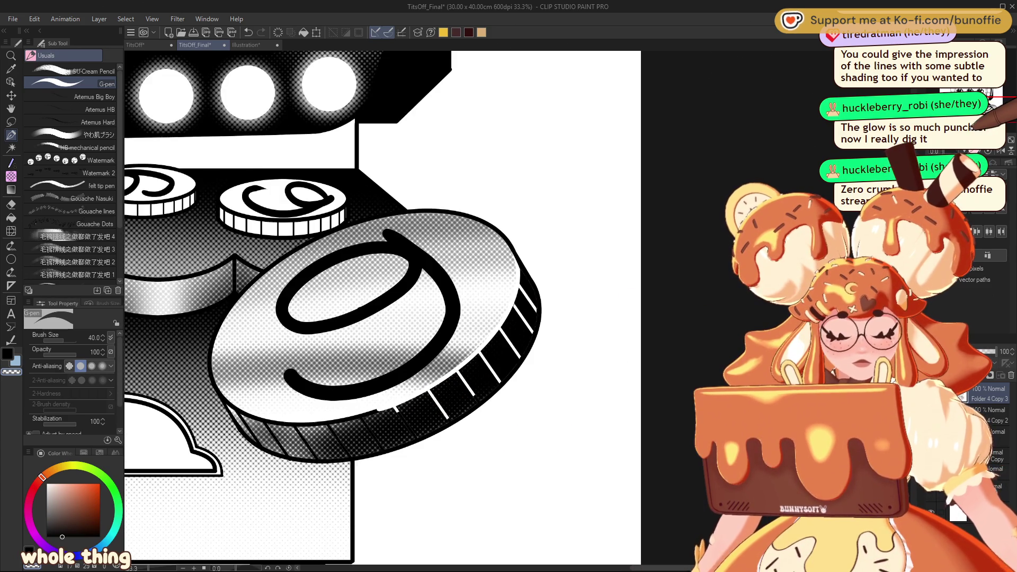
{"action": "key", "text": "ctrl+minus"}
{"action": "key", "text": "ctrl+minus"}
{"action": "key", "text": "ctrl+minus"}
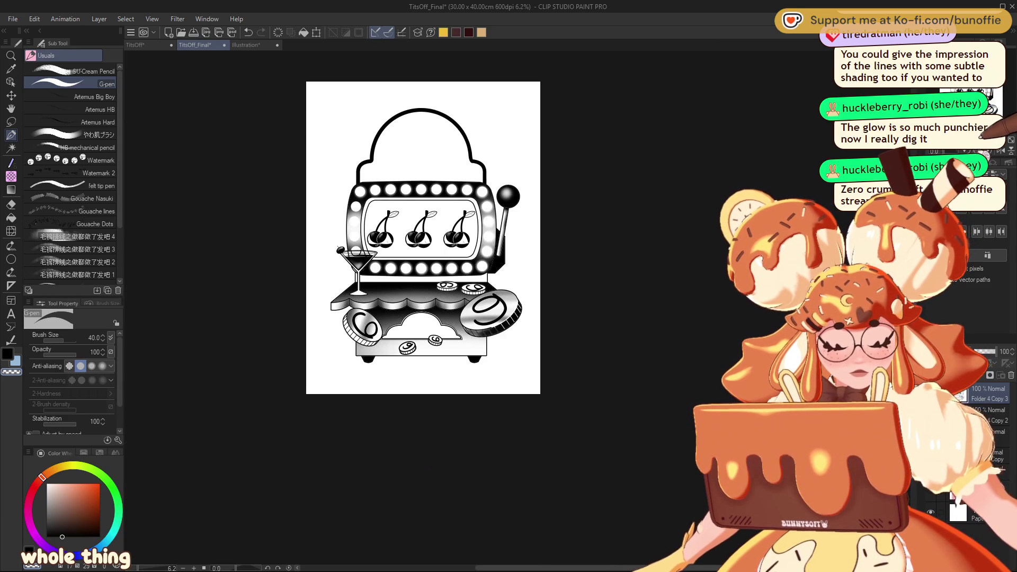
{"action": "scroll", "coordinate": [517, 310], "scroll_direction": "up", "scroll_amount": 6}
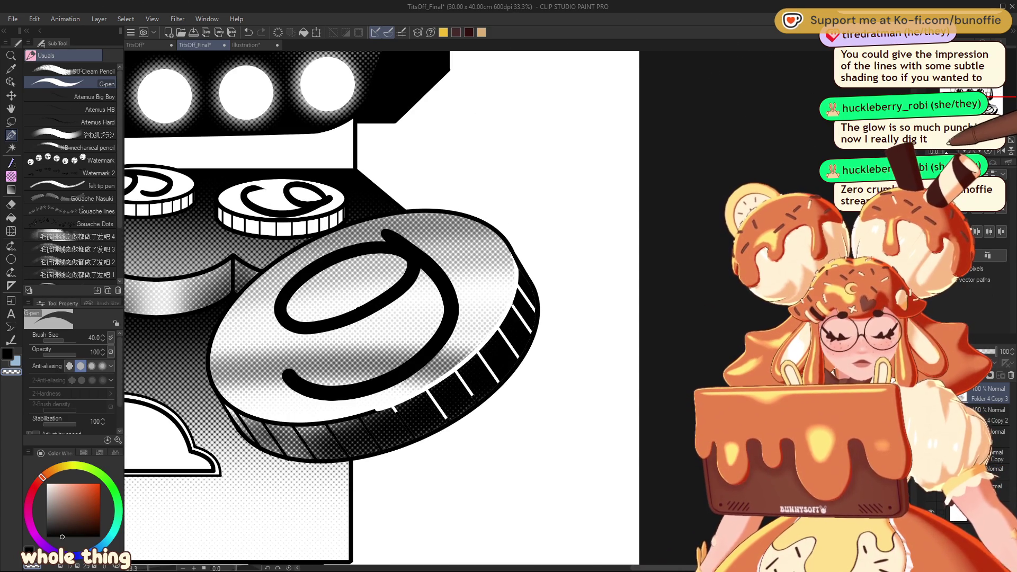
{"action": "left_click_drag", "start_coordinate": [517, 310], "coordinate": [285, 110]}
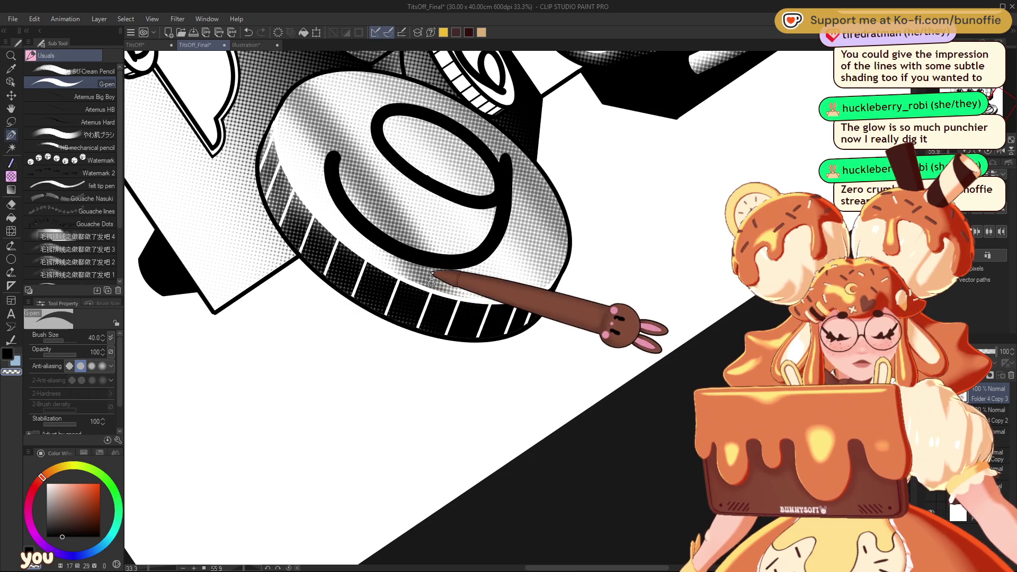
Reset the canvas rotation and bring the lower coins and counter into view.
{"action": "left_click", "coordinate": [1011, 151]}
{"action": "mouse_move", "coordinate": [998, 95]}
{"action": "left_mouse_down"}
{"action": "mouse_move", "coordinate": [1001, 122]}
{"action": "mouse_move", "coordinate": [976, 126]}
{"action": "mouse_move", "coordinate": [1000, 122]}
{"action": "mouse_move", "coordinate": [998, 100]}
{"action": "mouse_move", "coordinate": [986, 103]}
{"action": "left_mouse_up"}
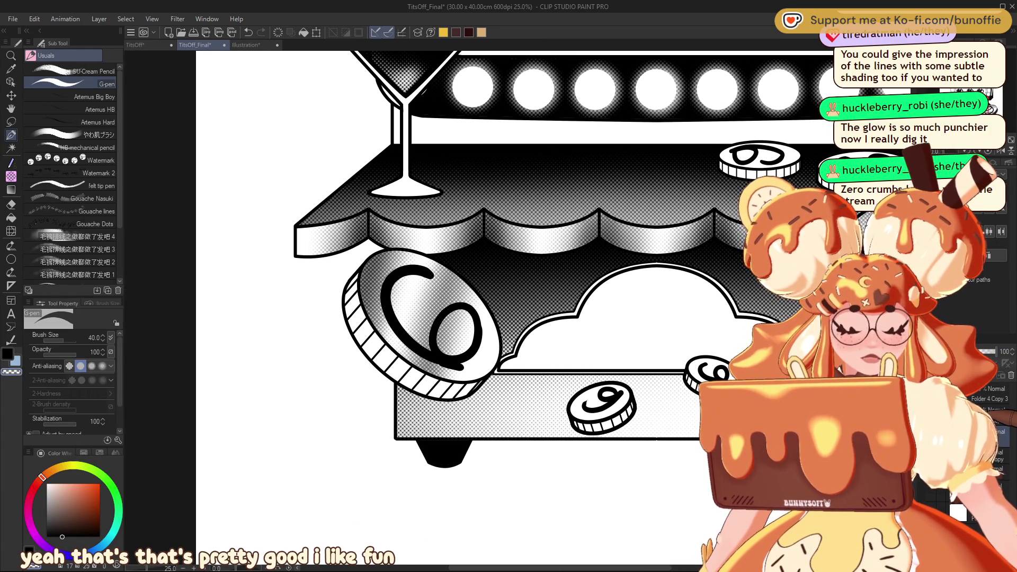
Auto-select the lower-left coin's striped rim, extending the selection along its hatched edge.
{"action": "key", "text": "w"}
{"action": "left_click", "coordinate": [354, 287]}
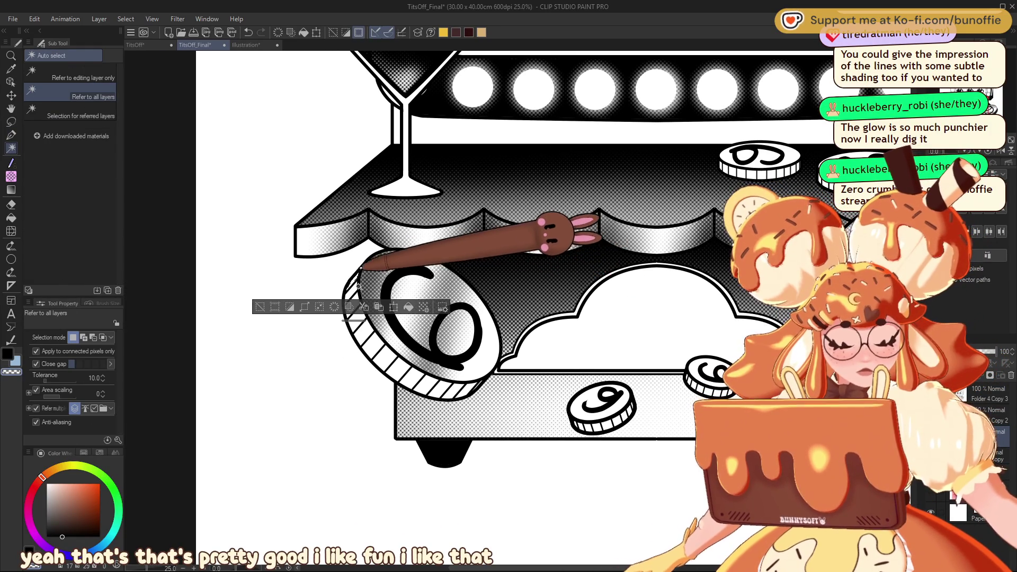
{"action": "mouse_move", "coordinate": [354, 287]}
{"action": "left_mouse_down"}
{"action": "mouse_move", "coordinate": [385, 344]}
{"action": "mouse_move", "coordinate": [444, 390]}
{"action": "mouse_move", "coordinate": [480, 384]}
{"action": "mouse_move", "coordinate": [546, 268]}
{"action": "left_mouse_up"}
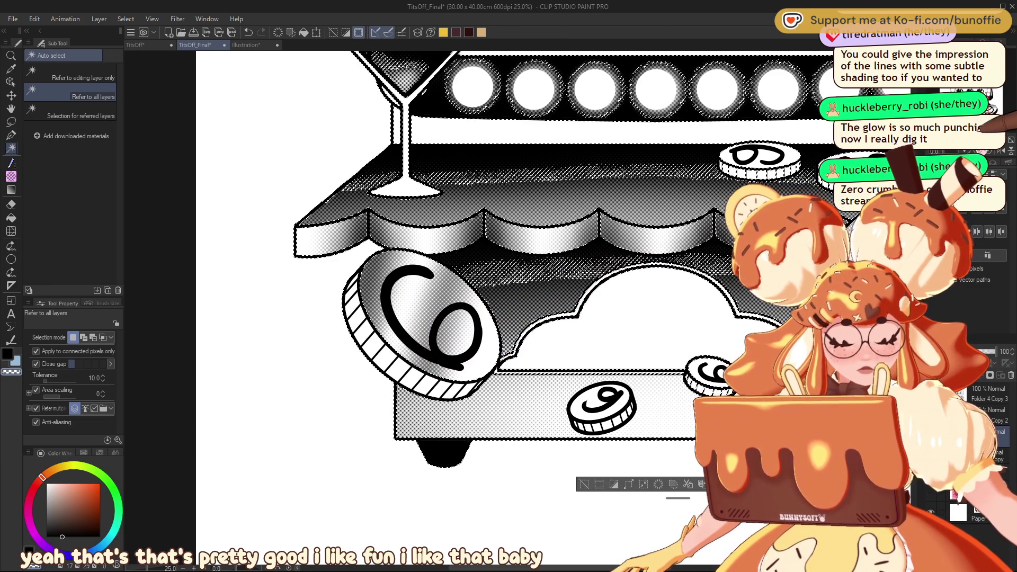
{"action": "scroll", "coordinate": [535, 318], "scroll_direction": "up", "scroll_amount": 2}
{"action": "scroll", "coordinate": [614, 224], "scroll_direction": "up", "scroll_amount": 1}
{"action": "mouse_move", "coordinate": [614, 225]}
{"action": "left_mouse_down"}
{"action": "mouse_move", "coordinate": [660, 191]}
{"action": "mouse_move", "coordinate": [758, 168]}
{"action": "left_mouse_up"}
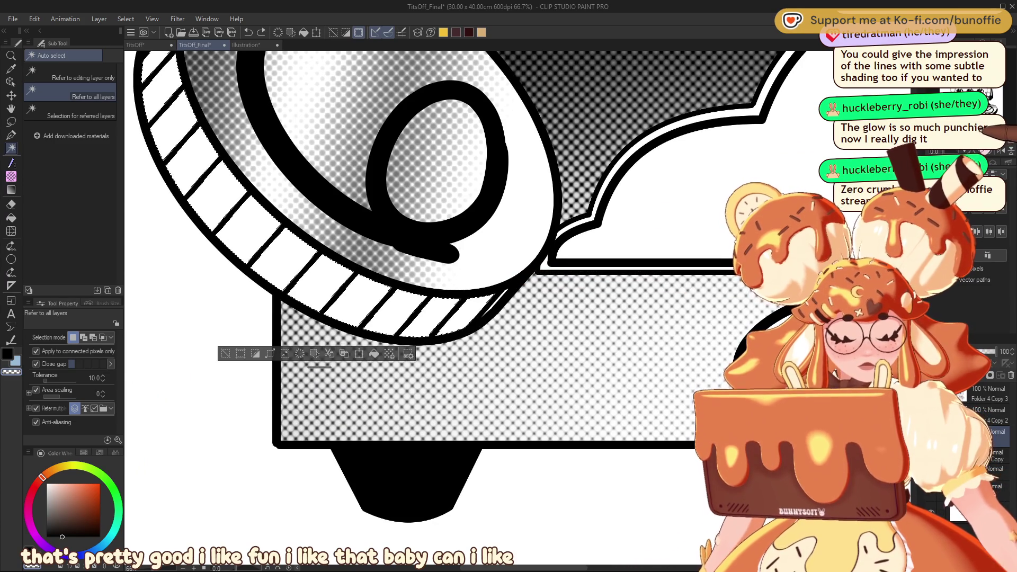
{"action": "scroll", "coordinate": [507, 291], "scroll_direction": "up", "scroll_amount": 3}
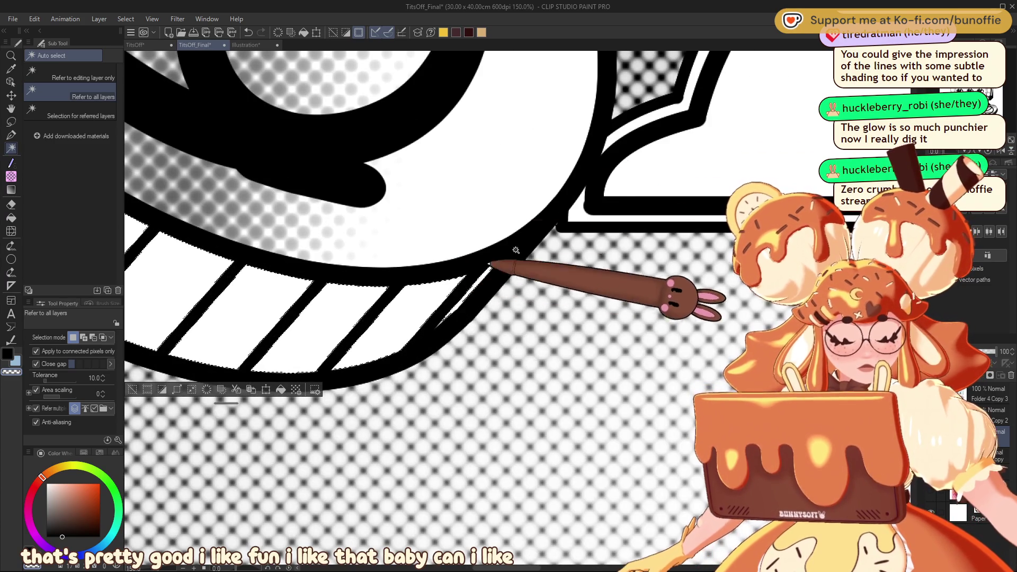
{"action": "scroll", "coordinate": [477, 307], "scroll_direction": "down", "scroll_amount": 5}
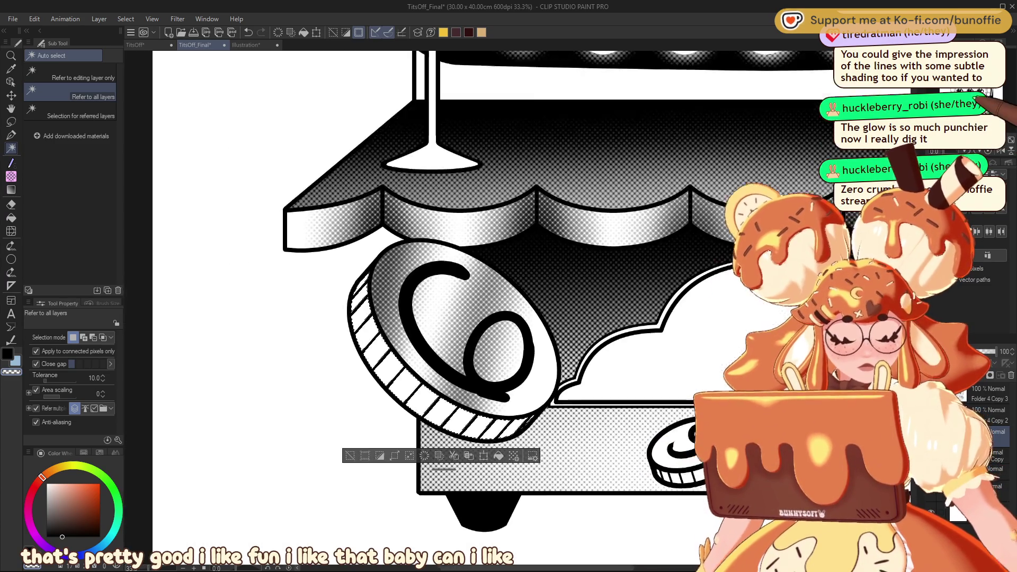
{"action": "scroll", "coordinate": [477, 307], "scroll_direction": "down", "scroll_amount": 1}
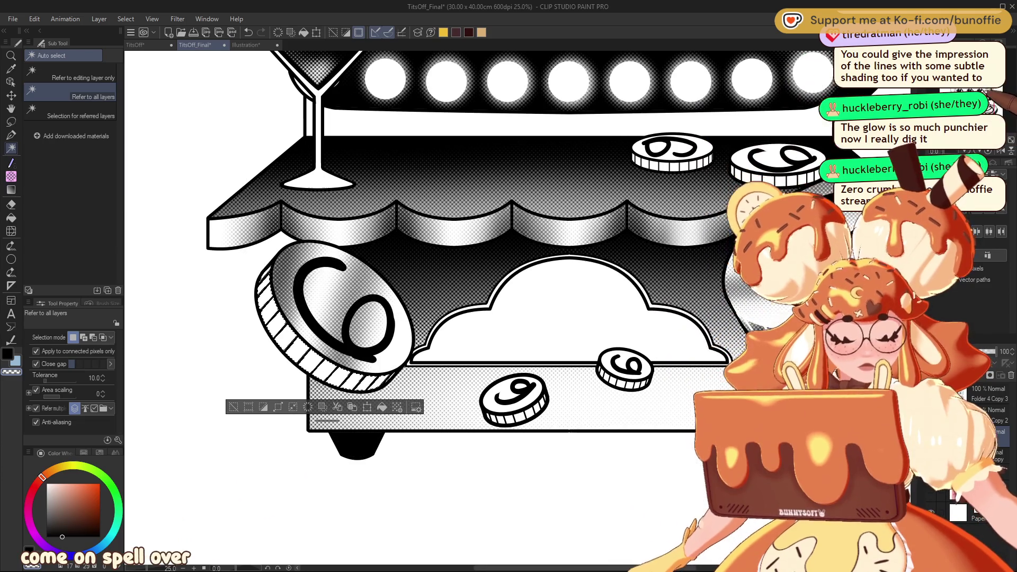
{"action": "left_click", "coordinate": [11, 177]}
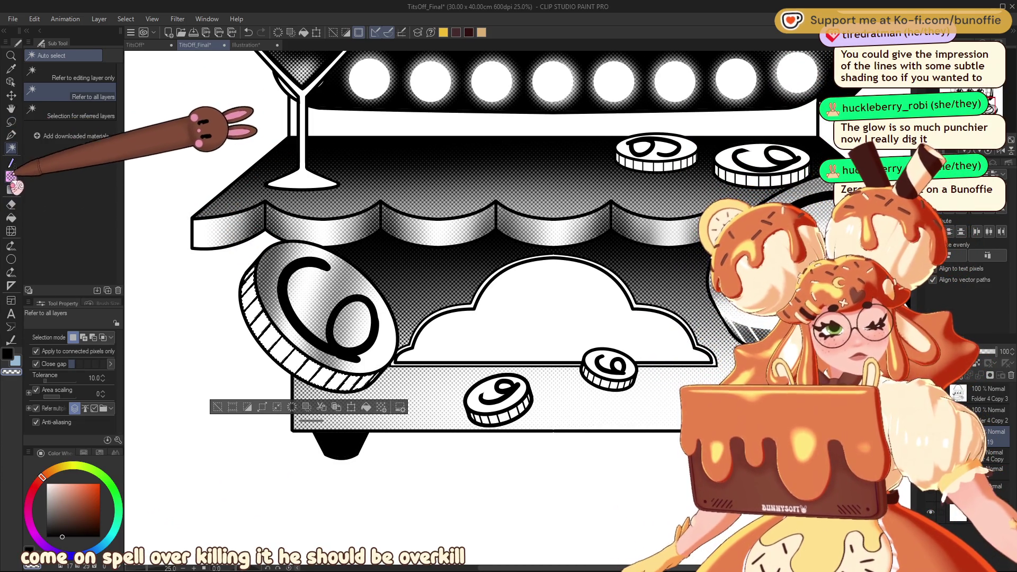
Brush soft halftone dots over the selected coin rim, deselect, and return to the G-pen.
{"action": "mouse_move", "coordinate": [360, 384]}
{"action": "left_mouse_down"}
{"action": "mouse_move", "coordinate": [307, 373]}
{"action": "mouse_move", "coordinate": [275, 350]}
{"action": "left_mouse_up"}
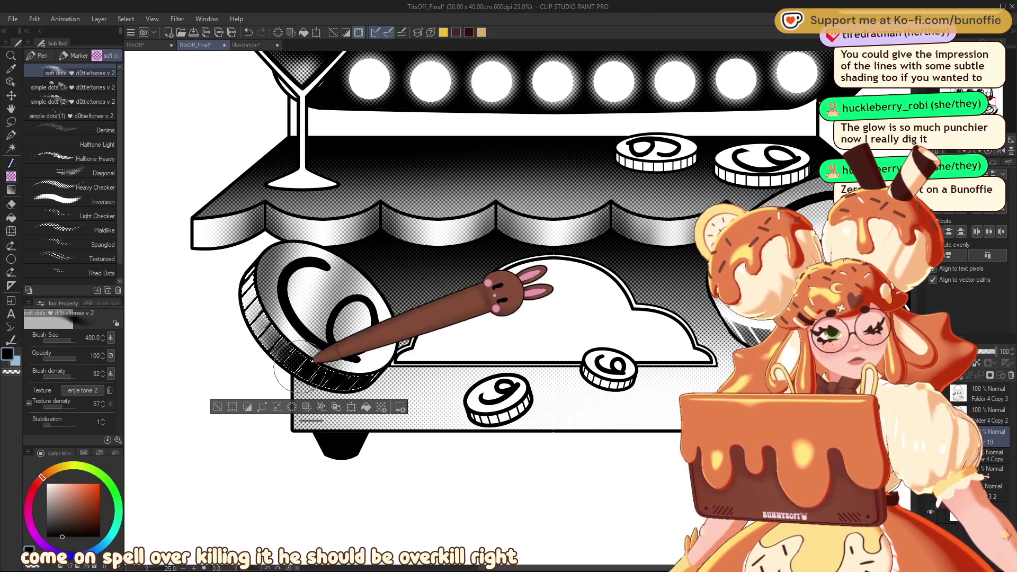
{"action": "key", "text": "ctrl+d"}
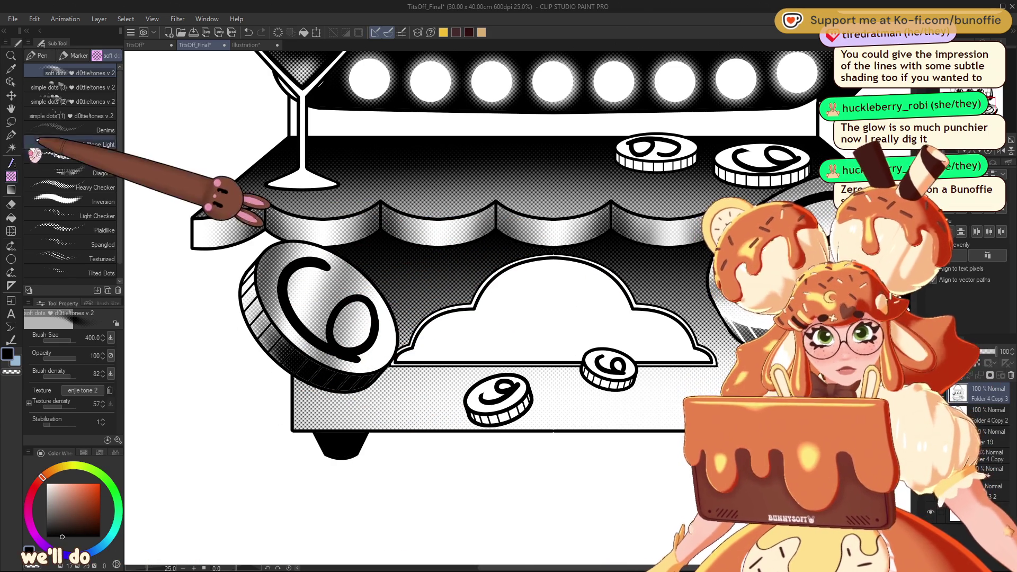
{"action": "left_click", "coordinate": [11, 134]}
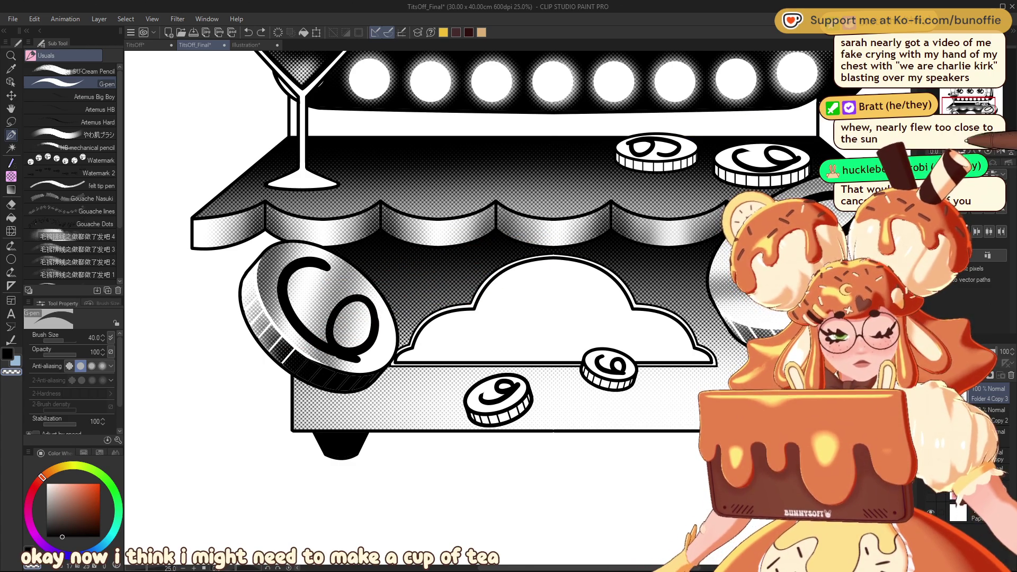
{"action": "mouse_move", "coordinate": [941, 151]}
{"action": "left_mouse_down"}
{"action": "mouse_move", "coordinate": [668, 79]}
{"action": "mouse_move", "coordinate": [588, 138]}
{"action": "mouse_move", "coordinate": [557, 202]}
{"action": "left_mouse_up"}
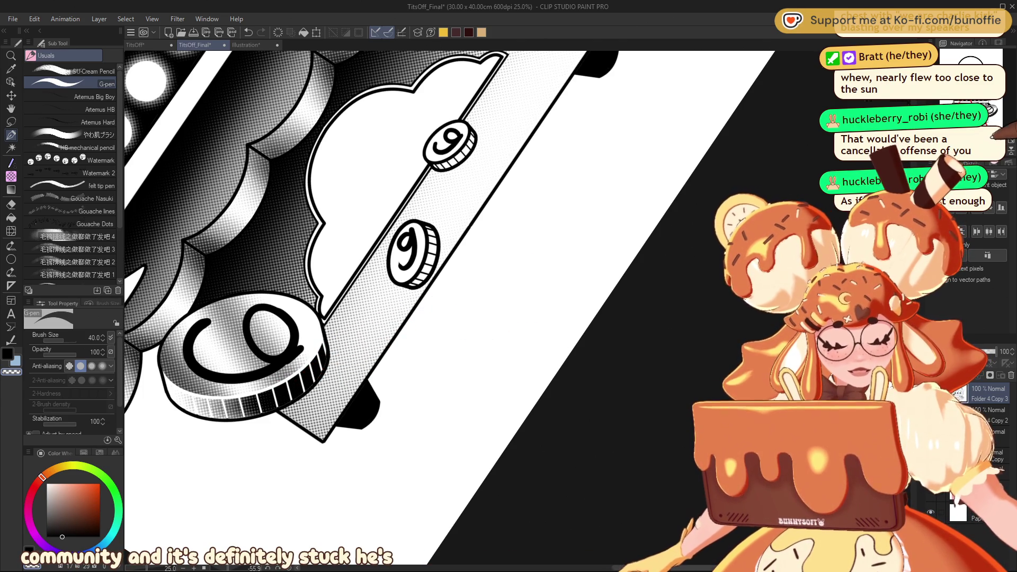
{"action": "key", "text": "ctrl+@"}
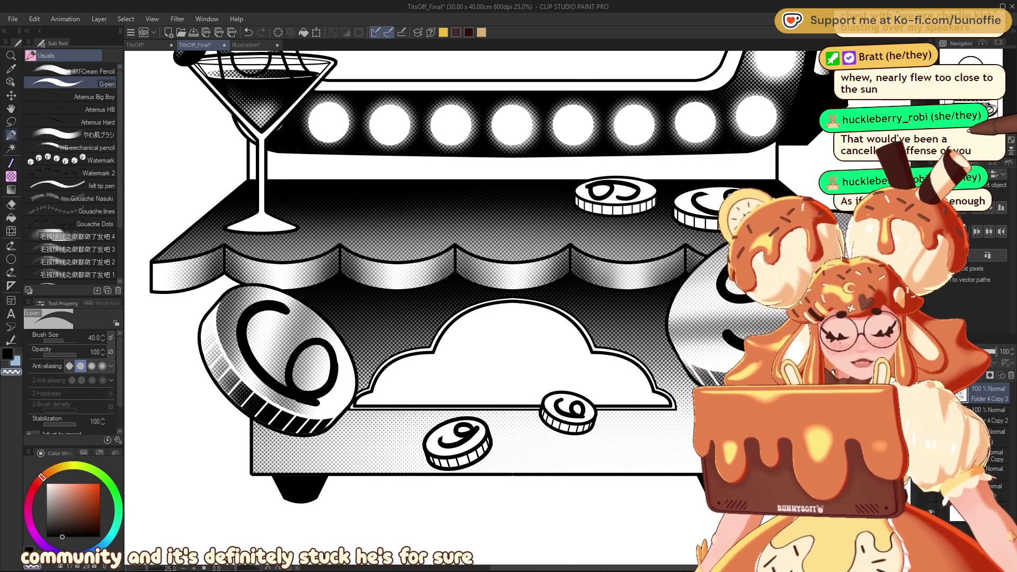
{"action": "key", "text": "ctrl+minus"}
{"action": "key", "text": "ctrl+minus"}
{"action": "key", "text": "ctrl+minus"}
{"action": "key", "text": "ctrl+plus"}
{"action": "key", "text": "ctrl+plus"}
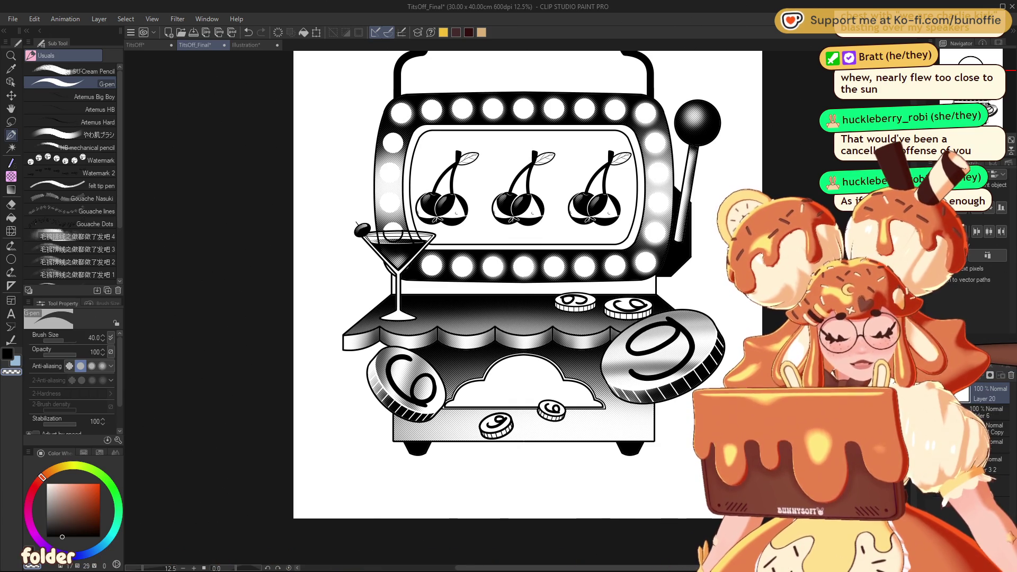
{"action": "left_click", "coordinate": [136, 45]}
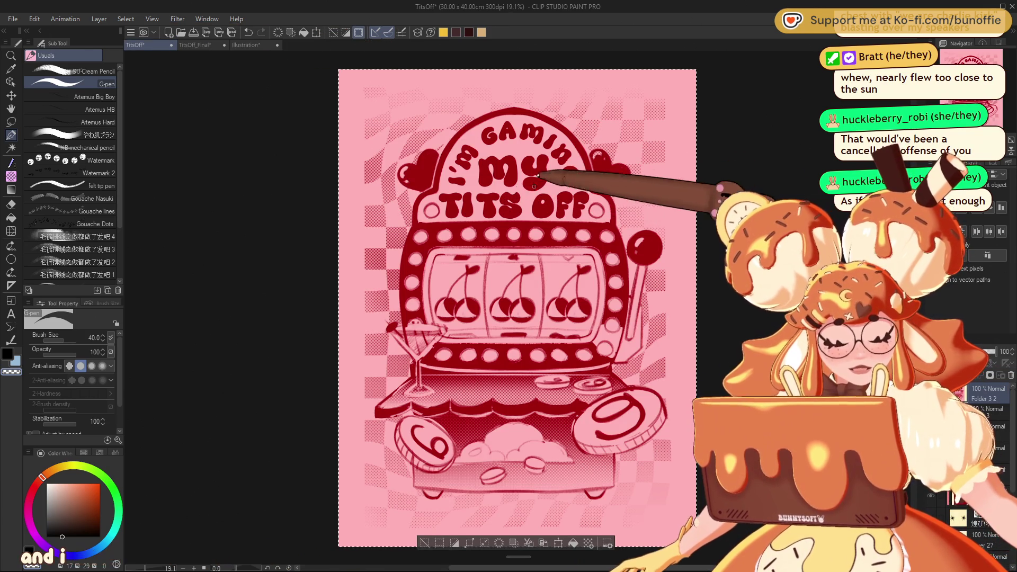
{"action": "left_click", "coordinate": [208, 45]}
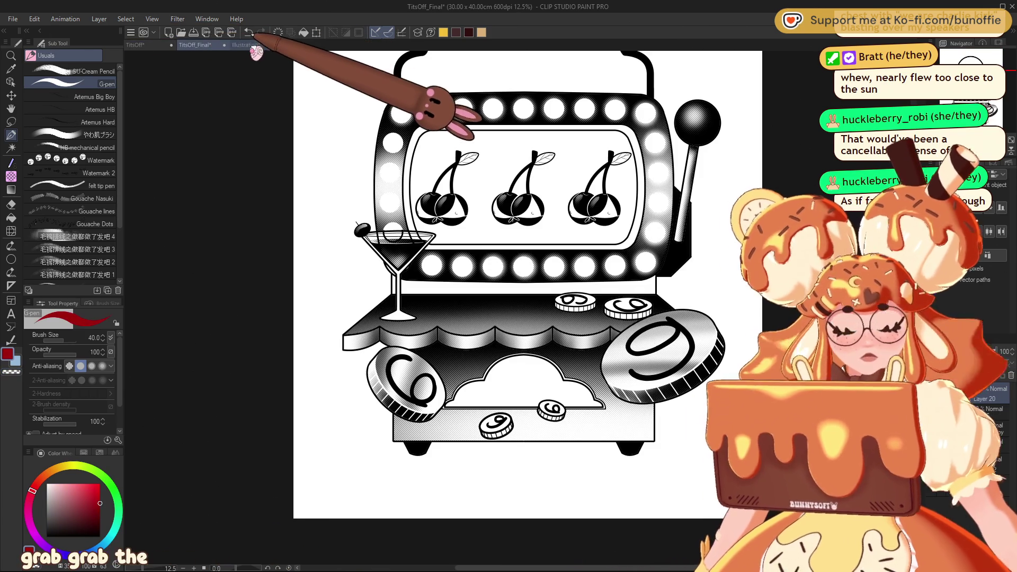
{"action": "key", "text": "g"}
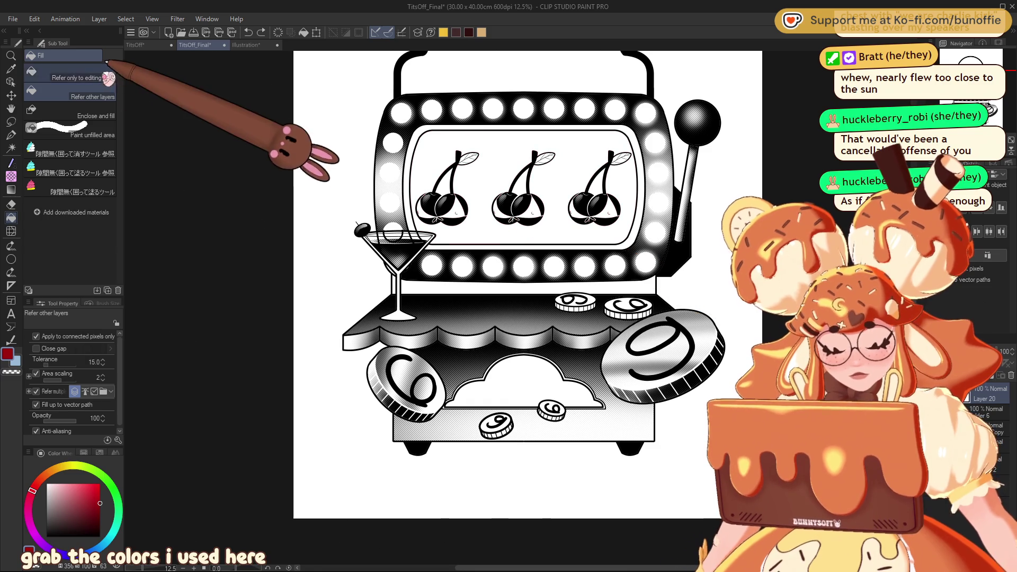
{"action": "left_click", "coordinate": [90, 74]}
{"action": "left_click", "coordinate": [527, 277]}
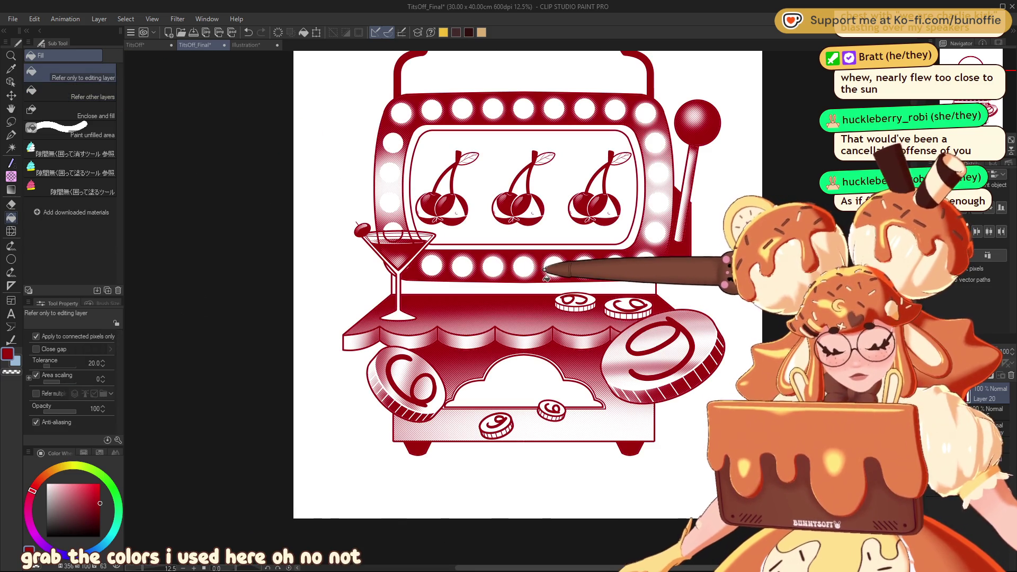
{"action": "scroll", "coordinate": [526, 276], "scroll_direction": "up", "scroll_amount": 3}
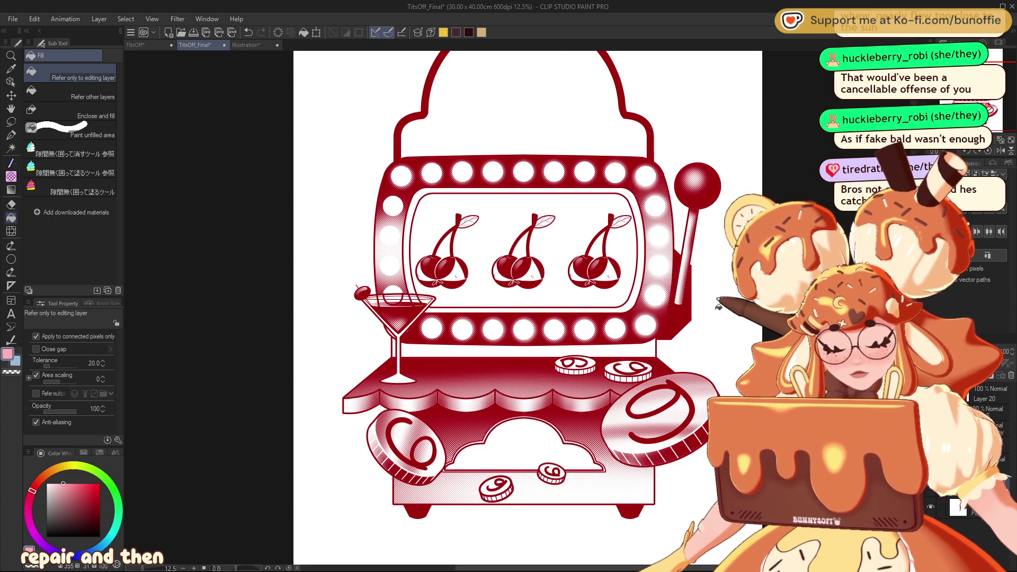
{"action": "left_click", "coordinate": [718, 309]}
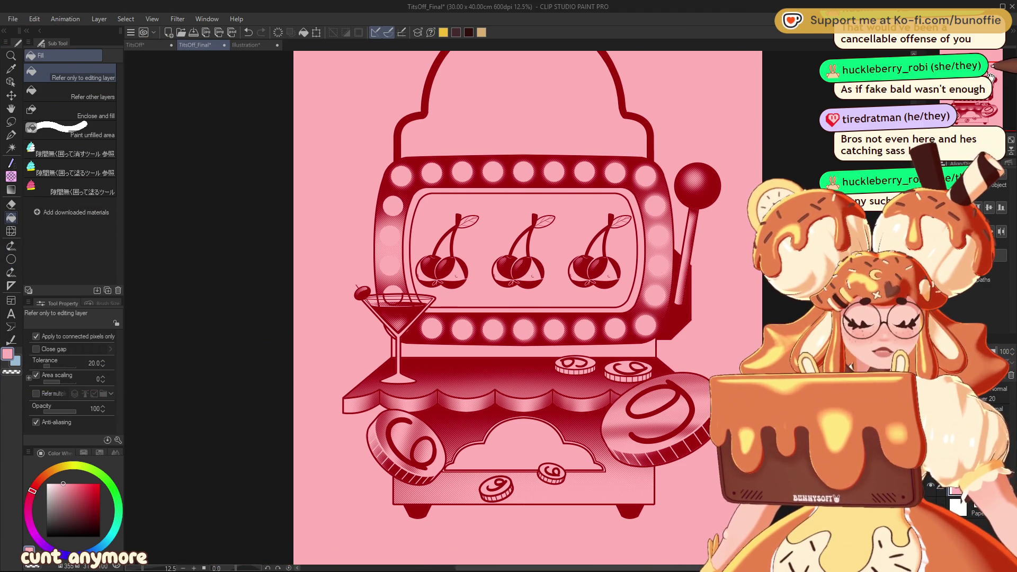
Zoom out and back in to check the pink background, framing the big coin area.
{"action": "scroll", "coordinate": [520, 307], "scroll_direction": "up", "scroll_amount": 3}
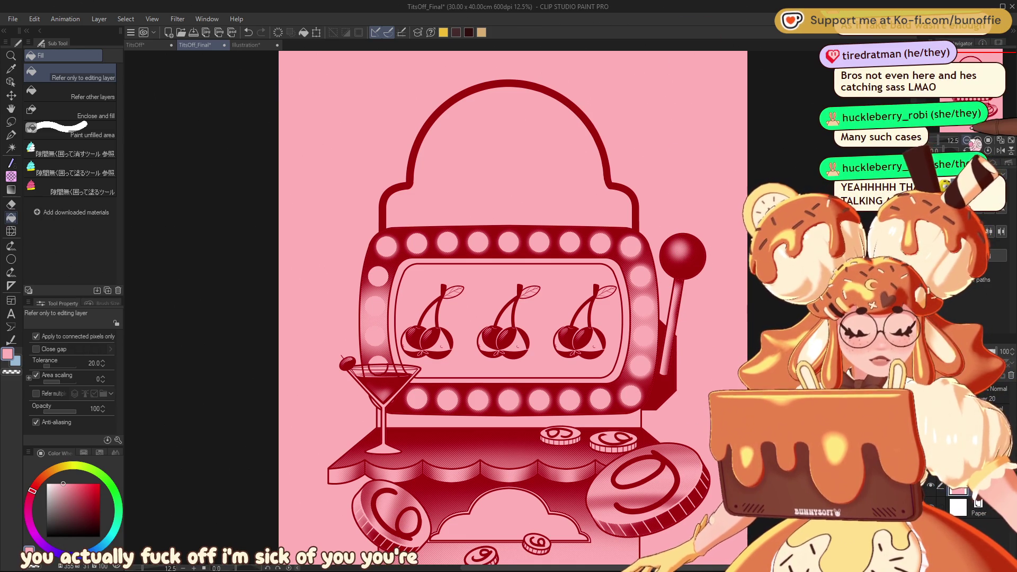
{"action": "key", "text": "ctrl+minus"}
{"action": "key", "text": "ctrl+minus"}
{"action": "key", "text": "ctrl+plus"}
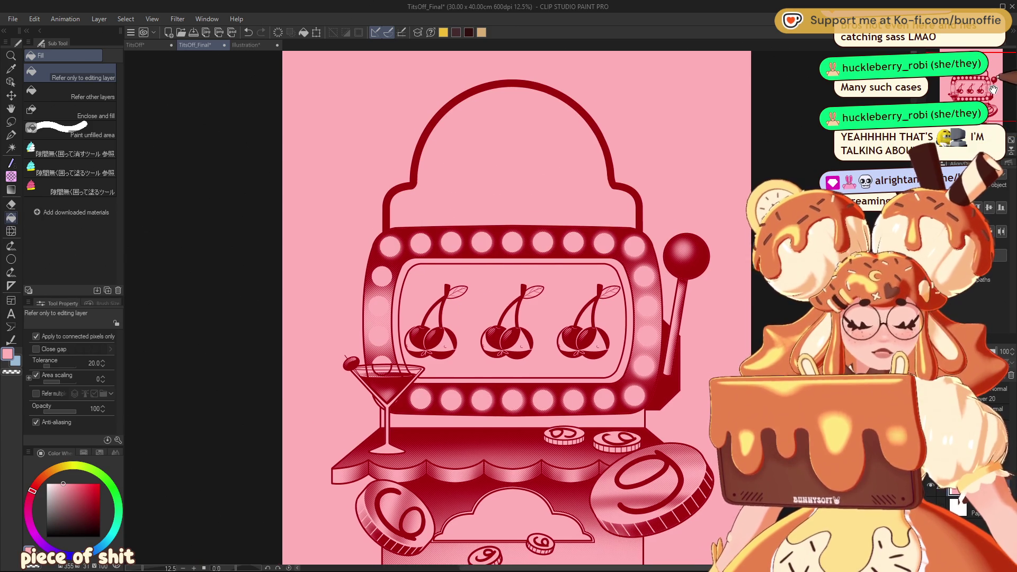
{"action": "left_click_drag", "start_coordinate": [990, 100], "coordinate": [1001, 88]}
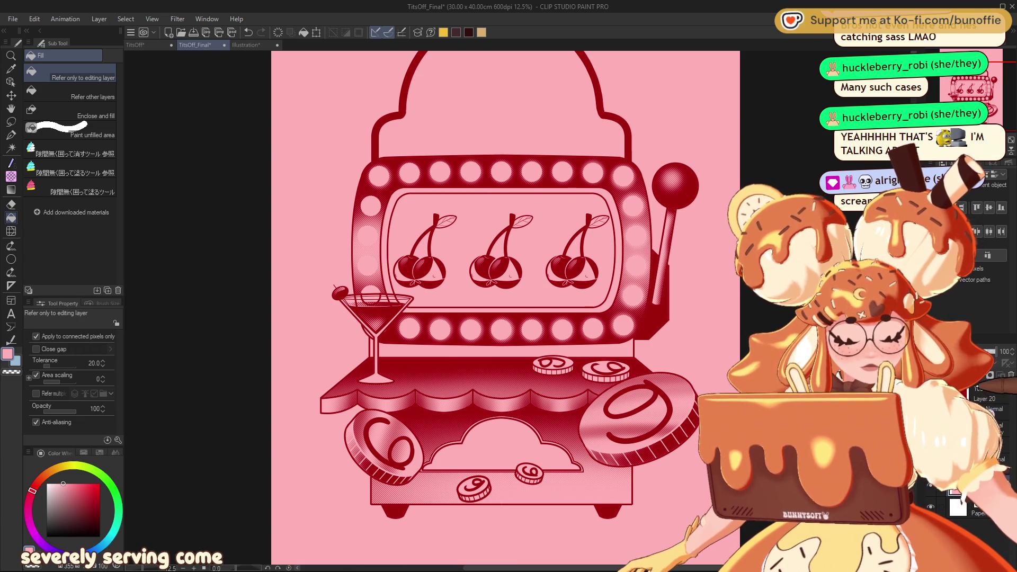
{"action": "left_click_drag", "start_coordinate": [641, 403], "coordinate": [535, 339]}
{"action": "key", "text": "e"}
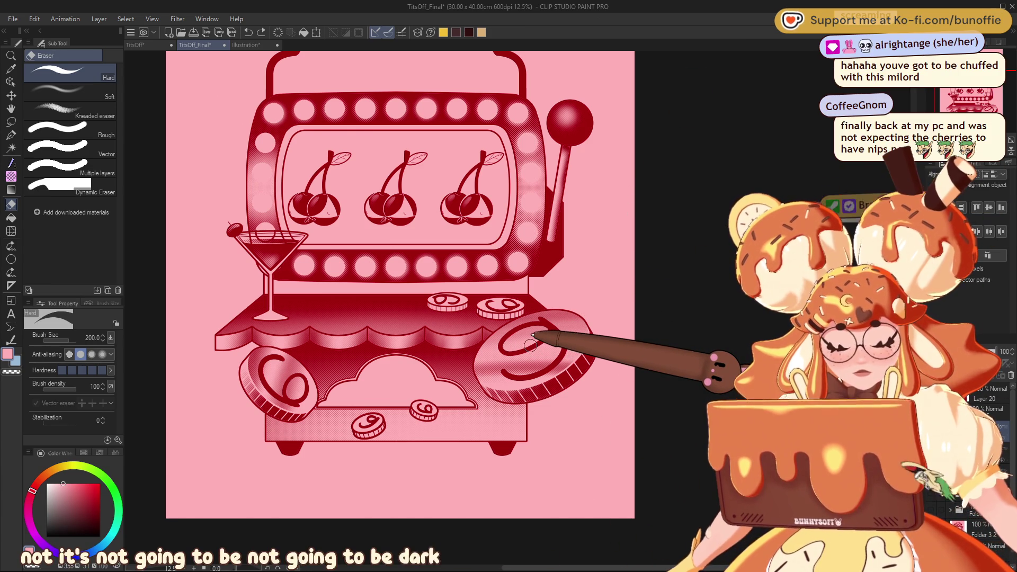
Auto-select the band beneath the lower lights, set near-black, and choose the soft-dots tone brush.
{"action": "left_click_drag", "start_coordinate": [988, 101], "coordinate": [983, 93]}
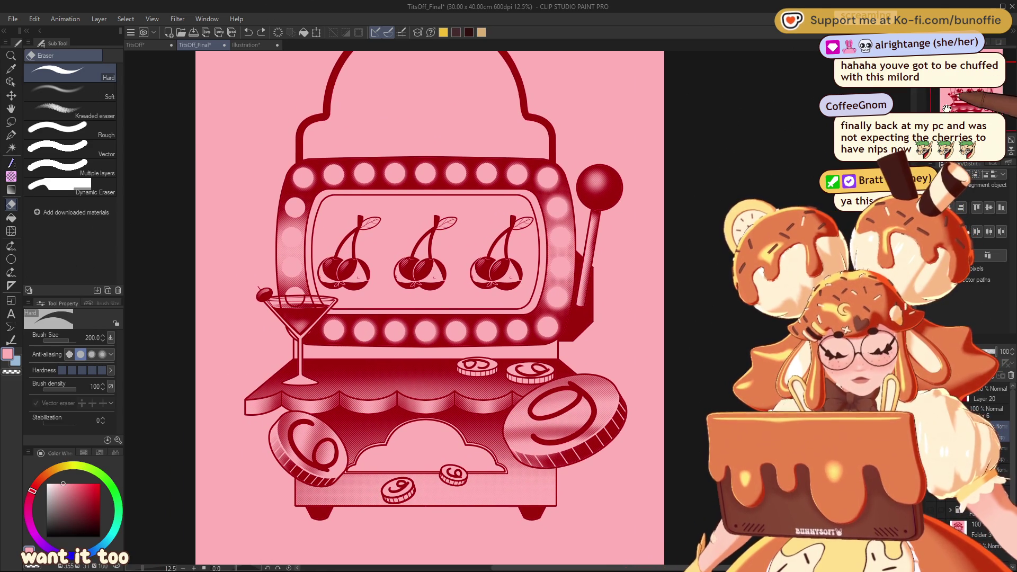
{"action": "key", "text": "w"}
{"action": "left_click", "coordinate": [317, 350]}
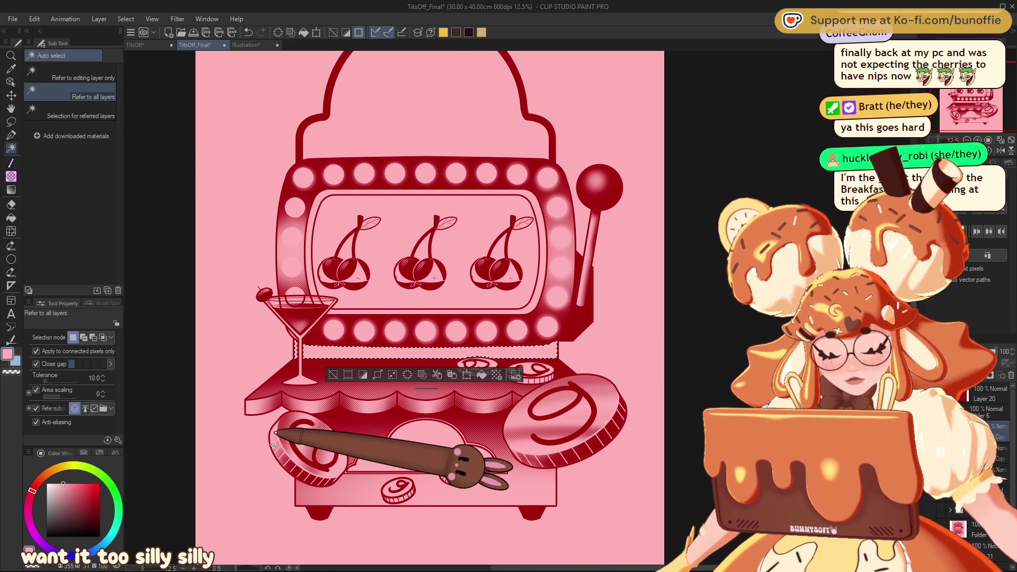
{"action": "left_click", "coordinate": [82, 536]}
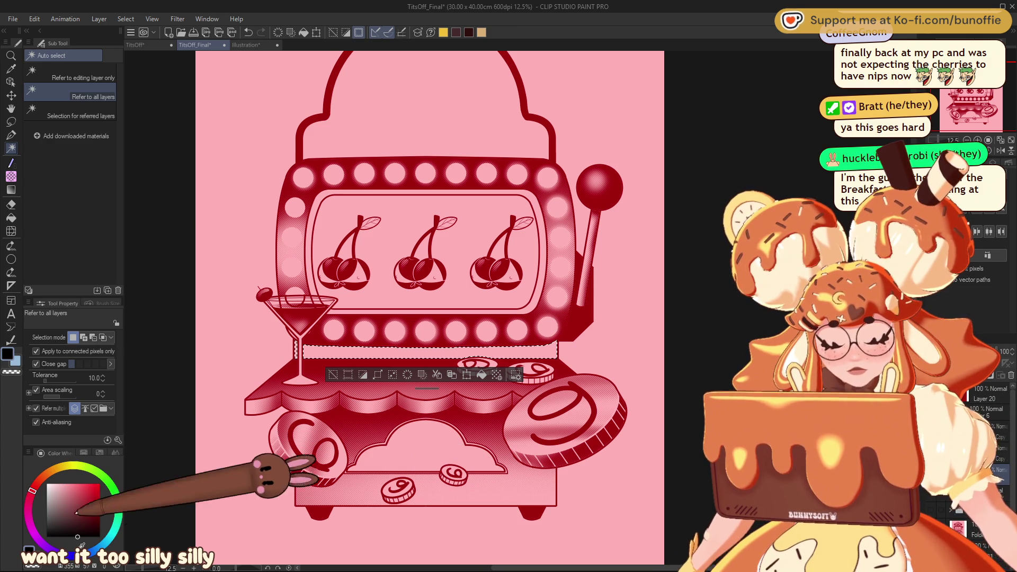
{"action": "left_click", "coordinate": [10, 163]}
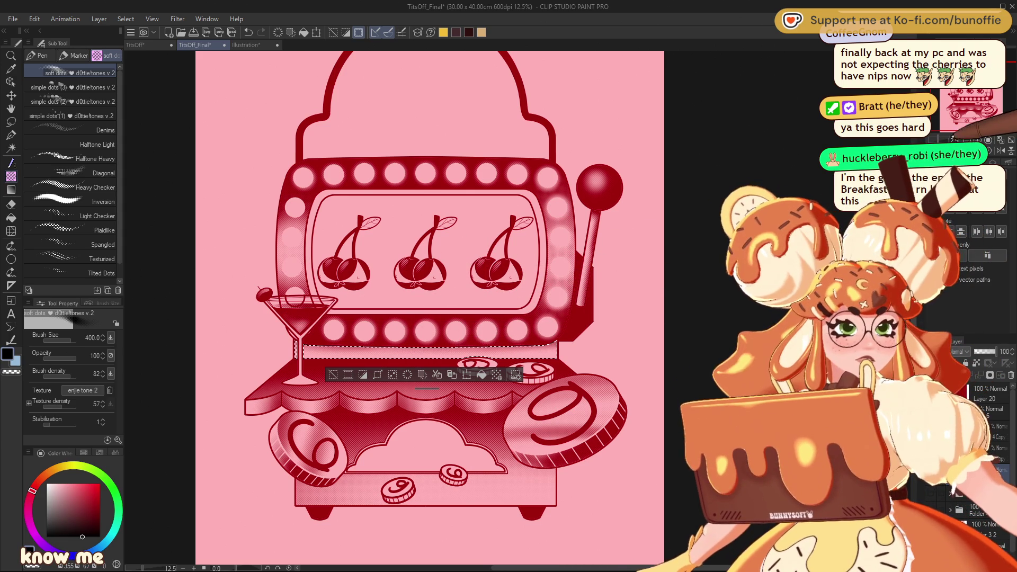
Shade the band under the lower lights with halftone dots on a rotated view, then deselect.
{"action": "key", "text": "minus"}
{"action": "key", "text": "minus"}
{"action": "key", "text": "minus"}
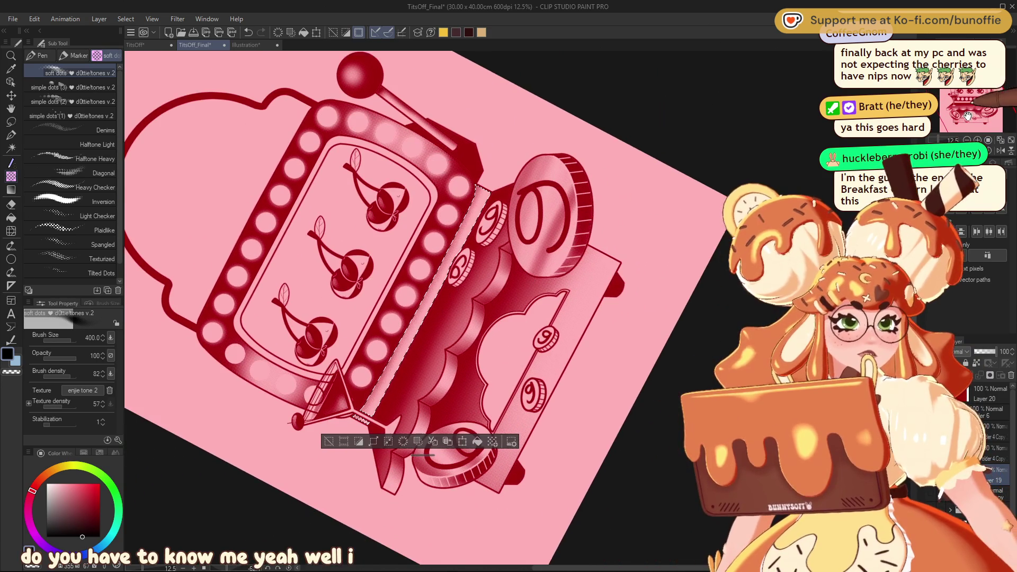
{"action": "scroll", "coordinate": [491, 209], "scroll_direction": "down", "scroll_amount": 1}
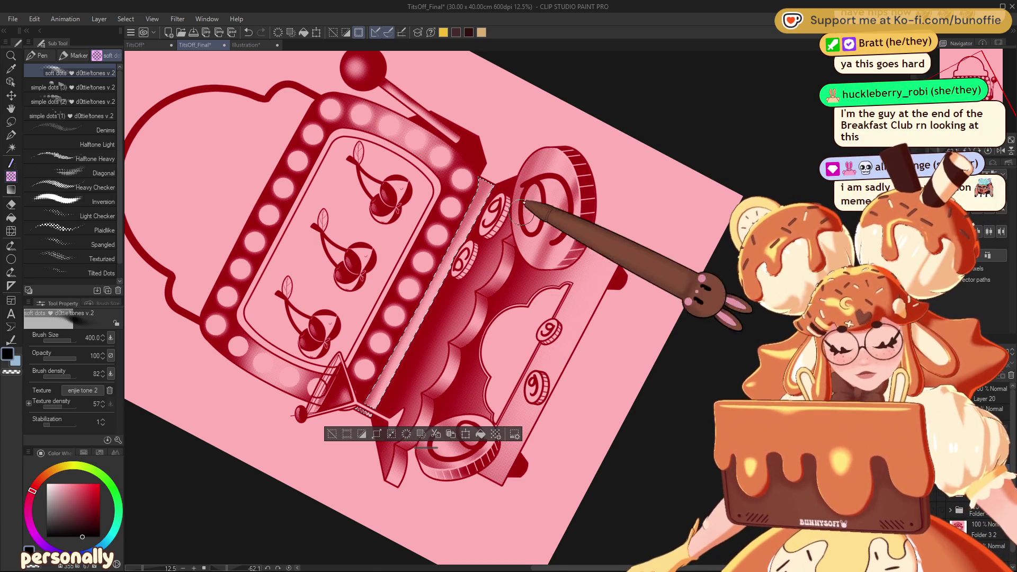
{"action": "key", "text": "ctrl+@"}
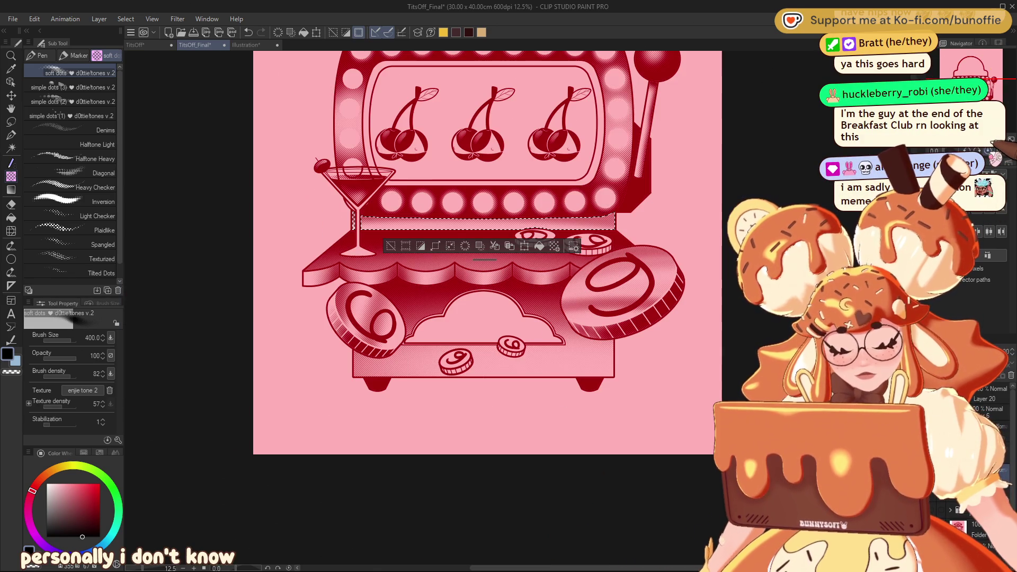
{"action": "scroll", "coordinate": [481, 276], "scroll_direction": "up", "scroll_amount": 3}
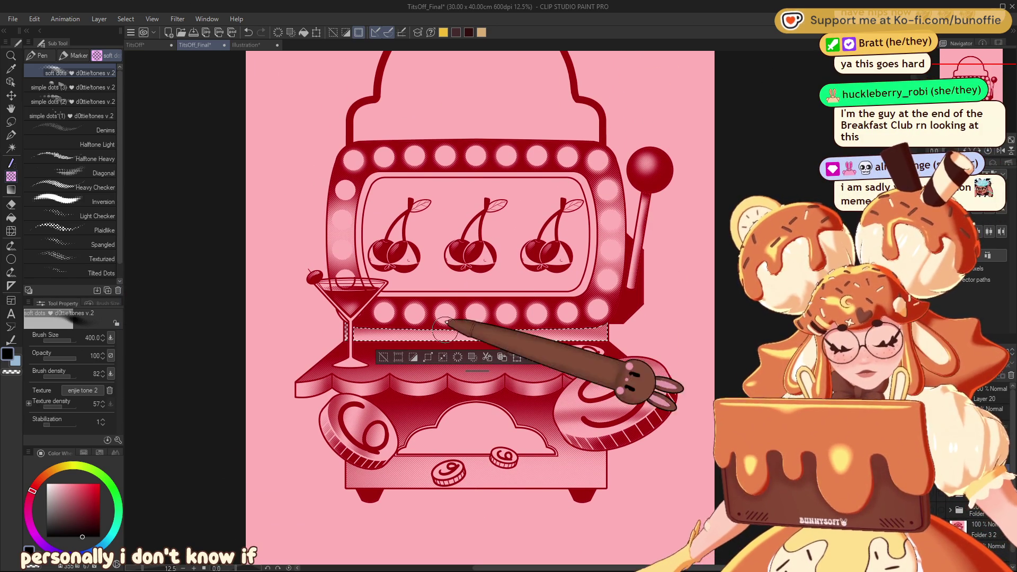
{"action": "key", "text": "ctrl+d"}
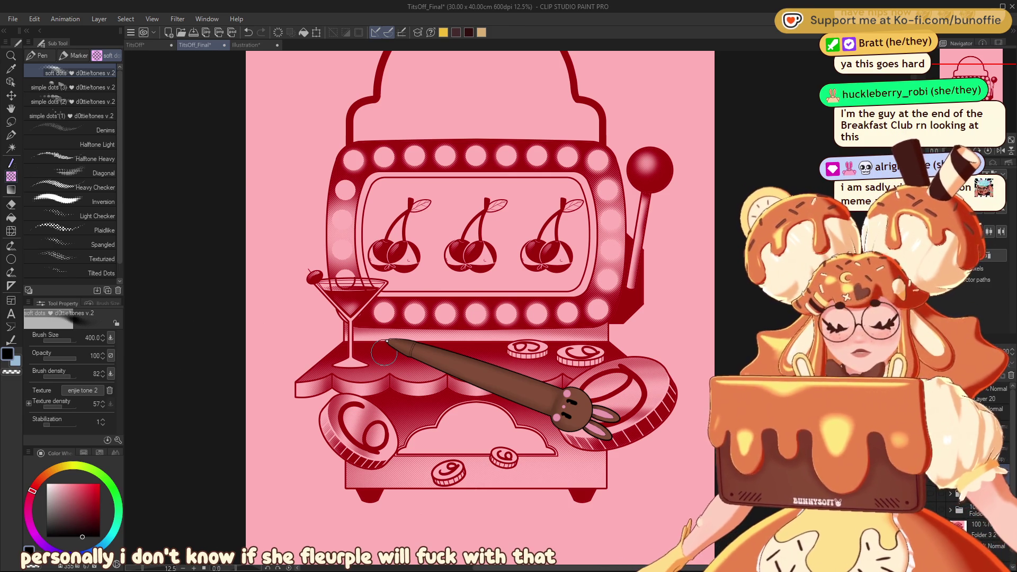
{"action": "scroll", "coordinate": [988, 94], "scroll_direction": "up", "scroll_amount": 2}
{"action": "left_click_drag", "start_coordinate": [988, 95], "coordinate": [987, 92]}
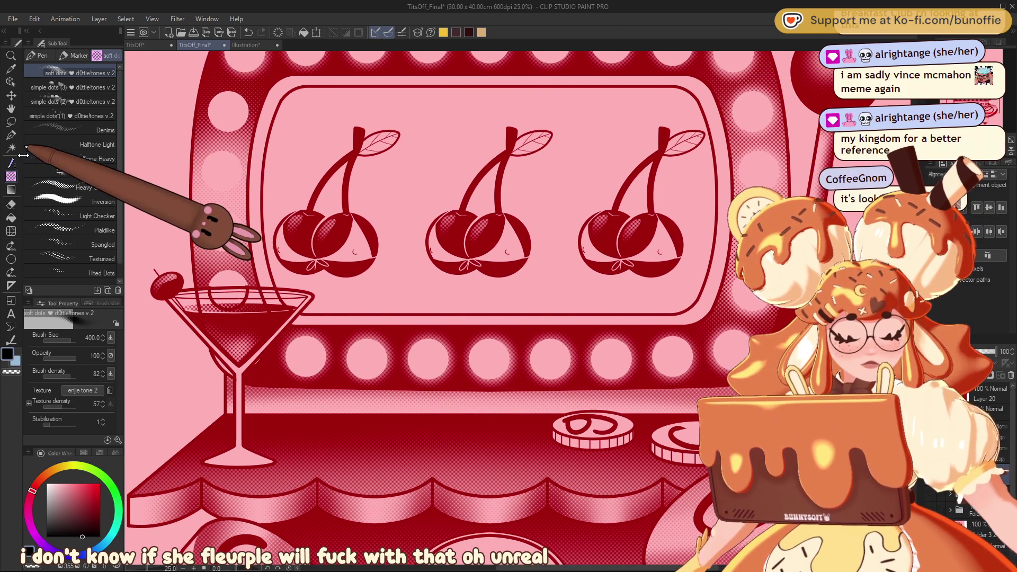
Activate the G-pen and zoom into a close-up of the cherries and lever.
{"action": "left_click", "coordinate": [10, 135]}
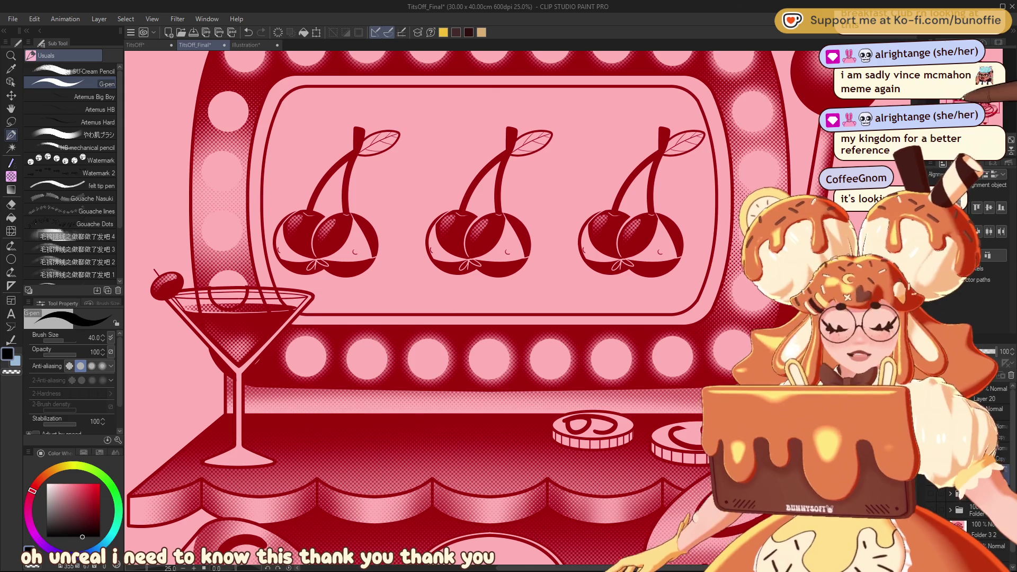
{"action": "key", "text": "ctrl+minus"}
{"action": "key", "text": "ctrl+minus"}
{"action": "key", "text": "ctrl+plus"}
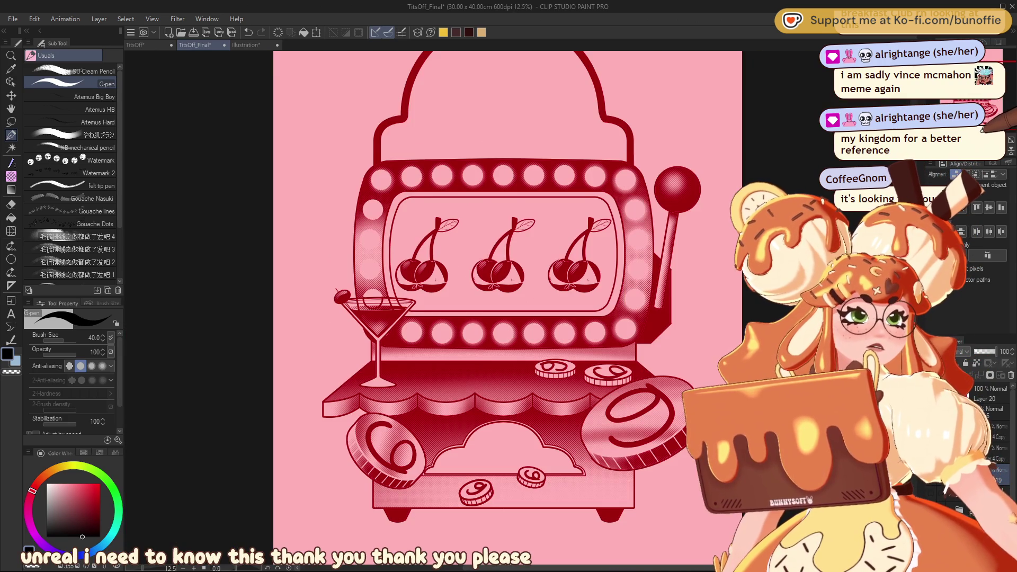
{"action": "left_click_drag", "start_coordinate": [450, 292], "coordinate": [335, 262]}
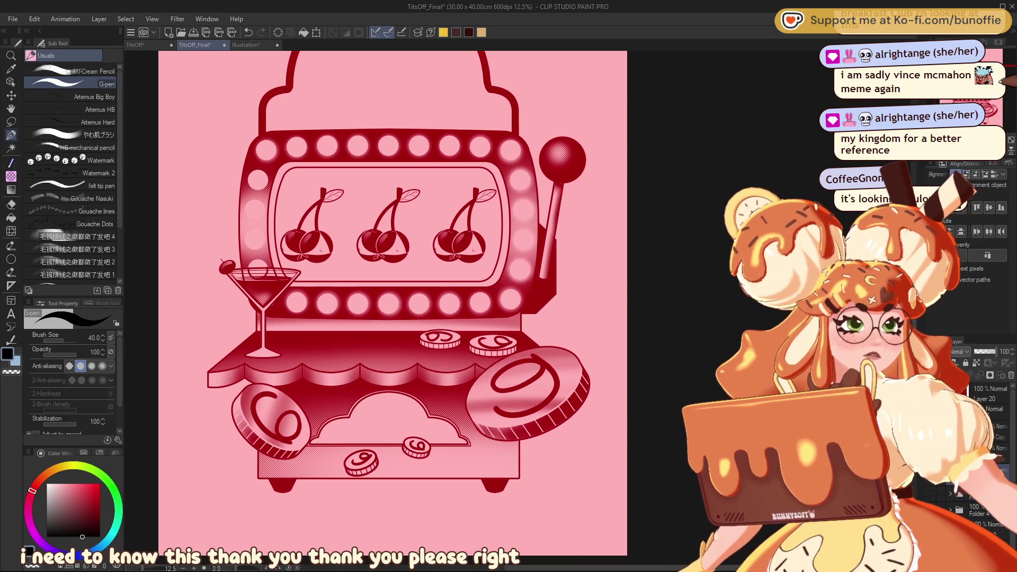
{"action": "key", "text": "ctrl+plus"}
{"action": "mouse_move", "coordinate": [450, 265]}
{"action": "left_mouse_down"}
{"action": "mouse_move", "coordinate": [418, 320]}
{"action": "mouse_move", "coordinate": [482, 323]}
{"action": "mouse_move", "coordinate": [477, 333]}
{"action": "left_mouse_up"}
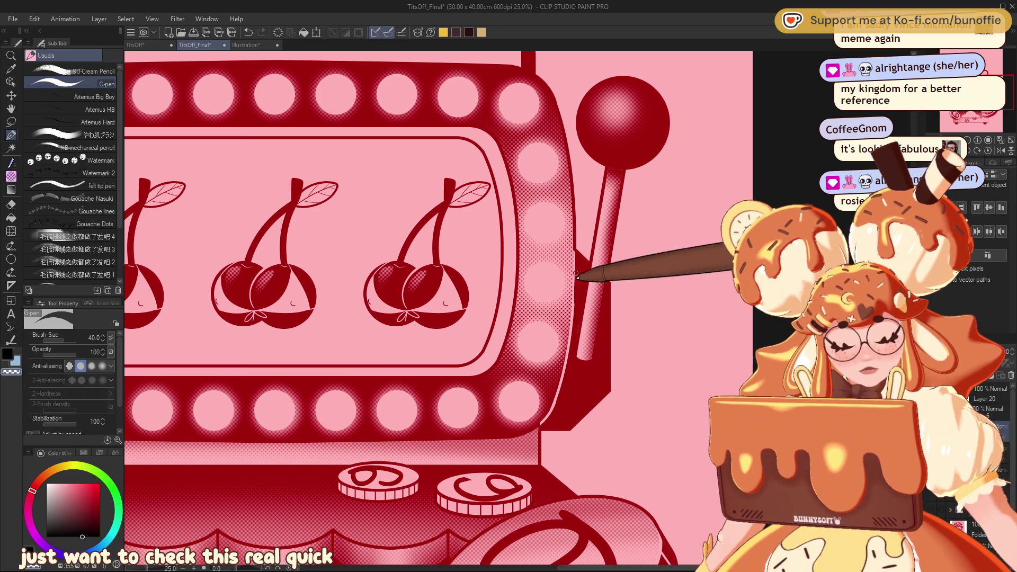
{"action": "key", "text": "ctrl+minus"}
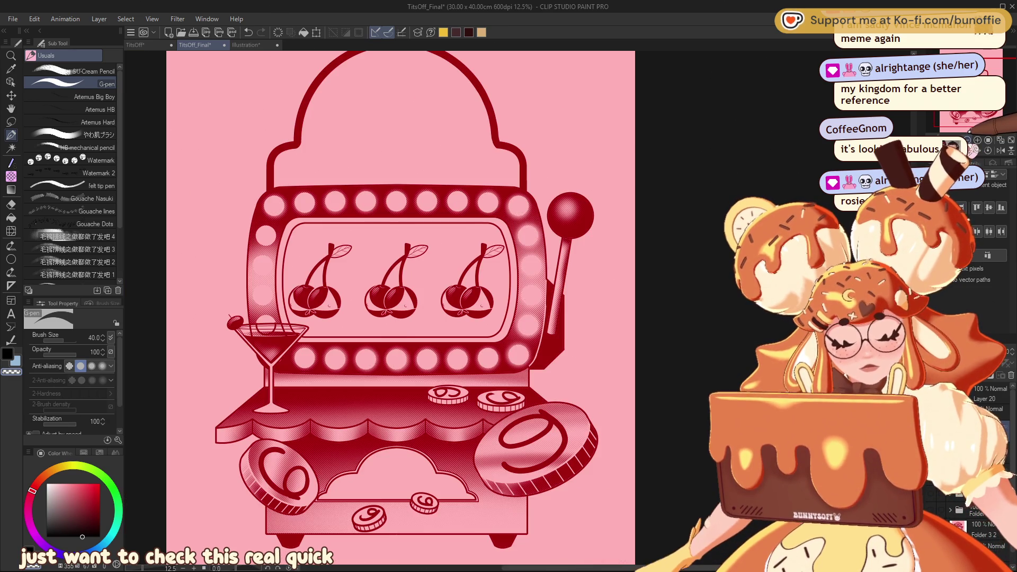
{"action": "key", "text": "ctrl+minus"}
{"action": "key", "text": "asciicircum"}
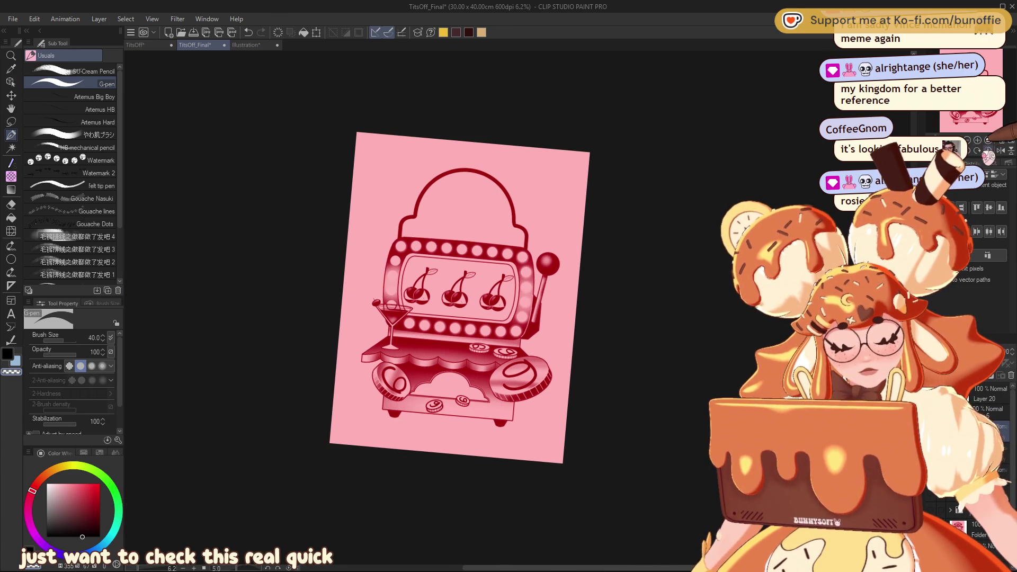
{"action": "key", "text": "minus"}
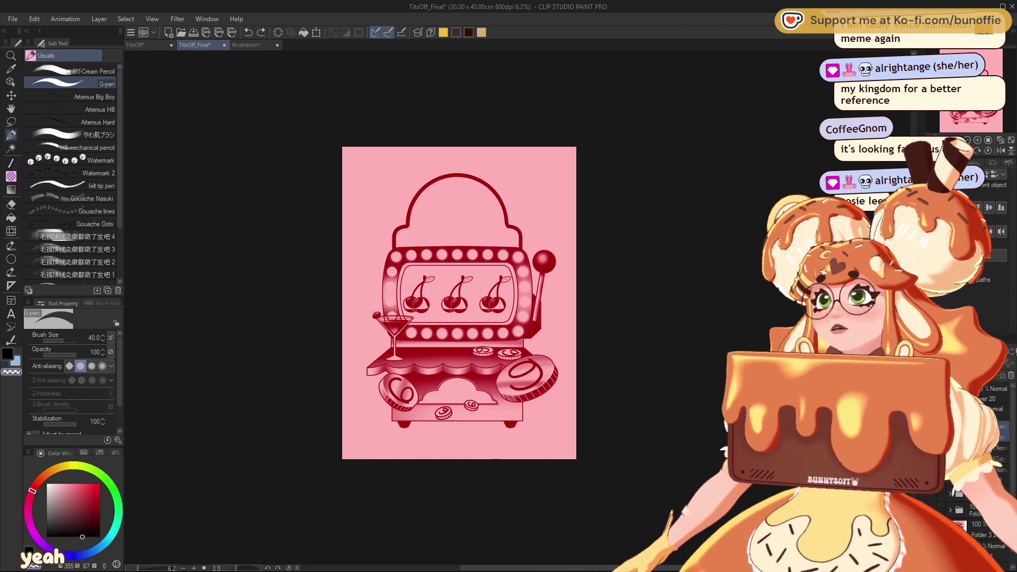
{"action": "scroll", "coordinate": [390, 291], "scroll_direction": "up", "scroll_amount": 4}
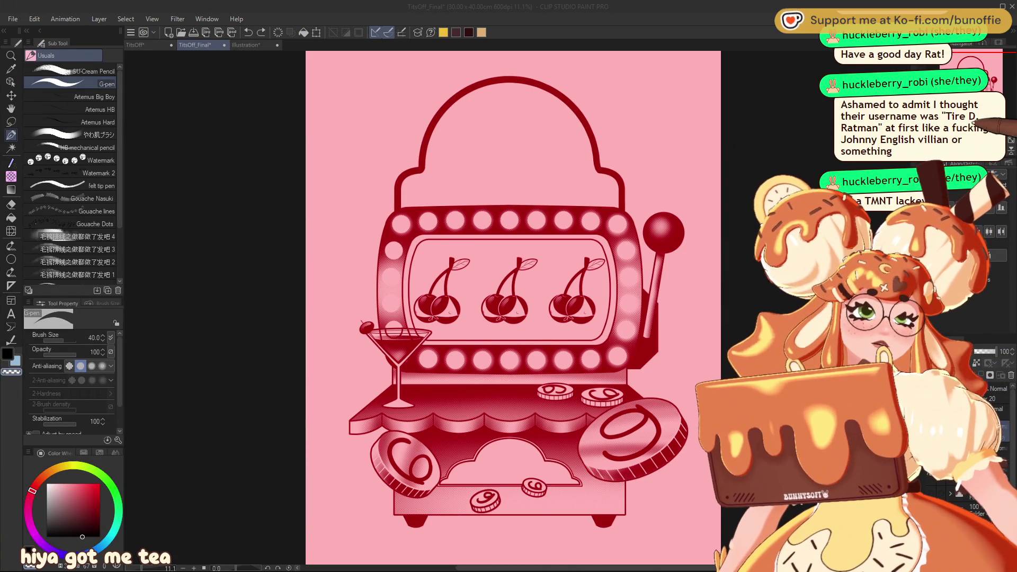
{"action": "key", "text": "ctrl+plus"}
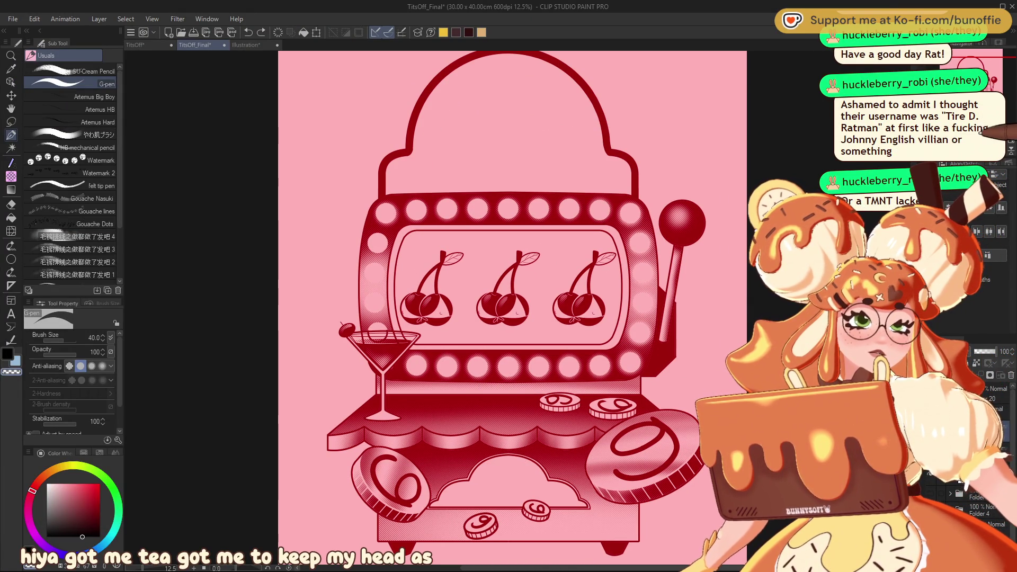
{"action": "key", "text": "ctrl+alt+0"}
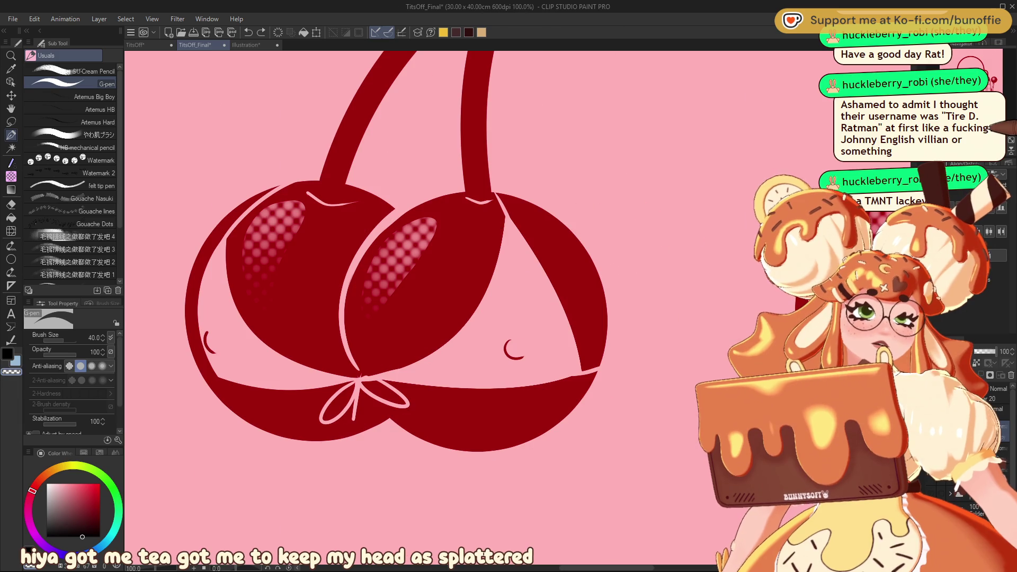
{"action": "left_click_drag", "start_coordinate": [424, 317], "coordinate": [360, 190]}
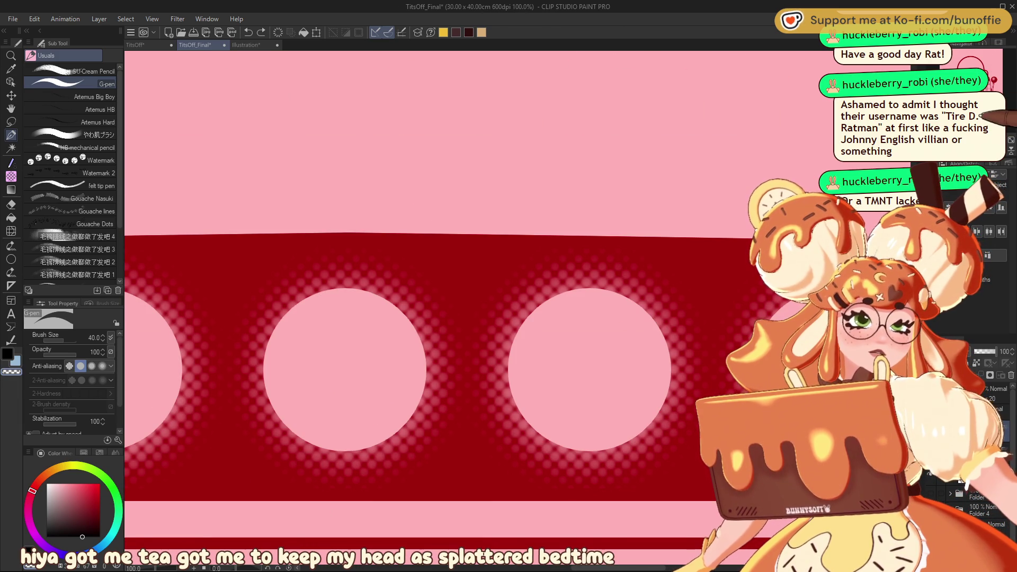
{"action": "key", "text": "ctrl+minus"}
{"action": "key", "text": "ctrl+minus"}
{"action": "key", "text": "ctrl+minus"}
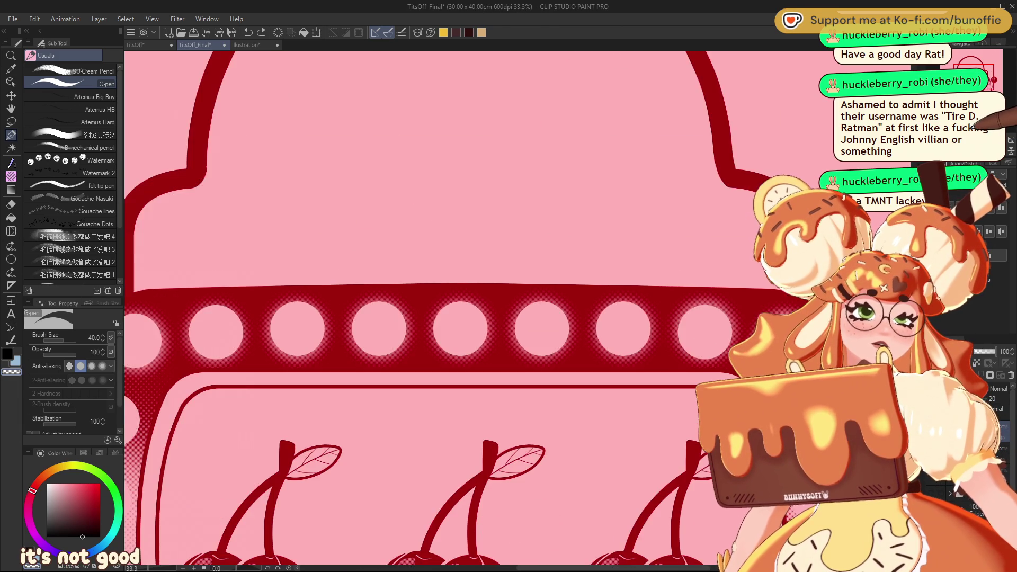
{"action": "key", "text": "ctrl+minus"}
{"action": "key", "text": "ctrl+minus"}
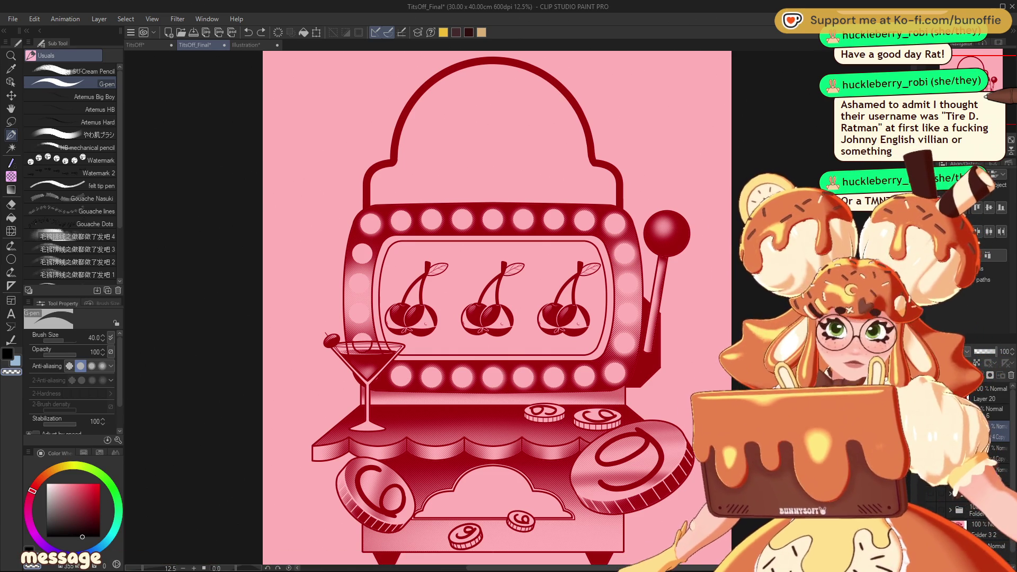
{"action": "scroll", "coordinate": [497, 297], "scroll_direction": "up", "scroll_amount": 2}
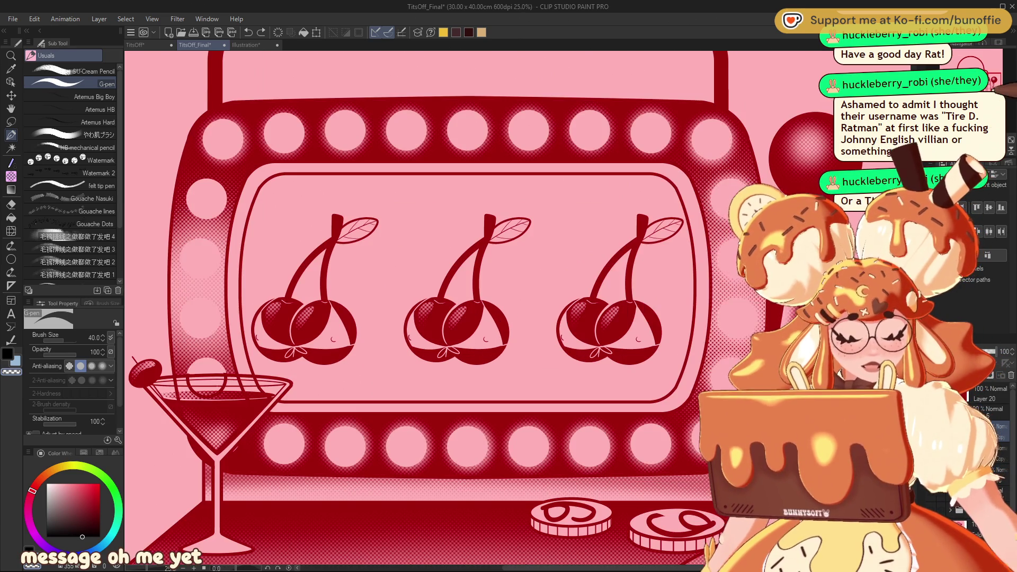
{"action": "left_click_drag", "start_coordinate": [477, 371], "coordinate": [469, 69]}
{"action": "left_click_drag", "start_coordinate": [477, 265], "coordinate": [461, 344]}
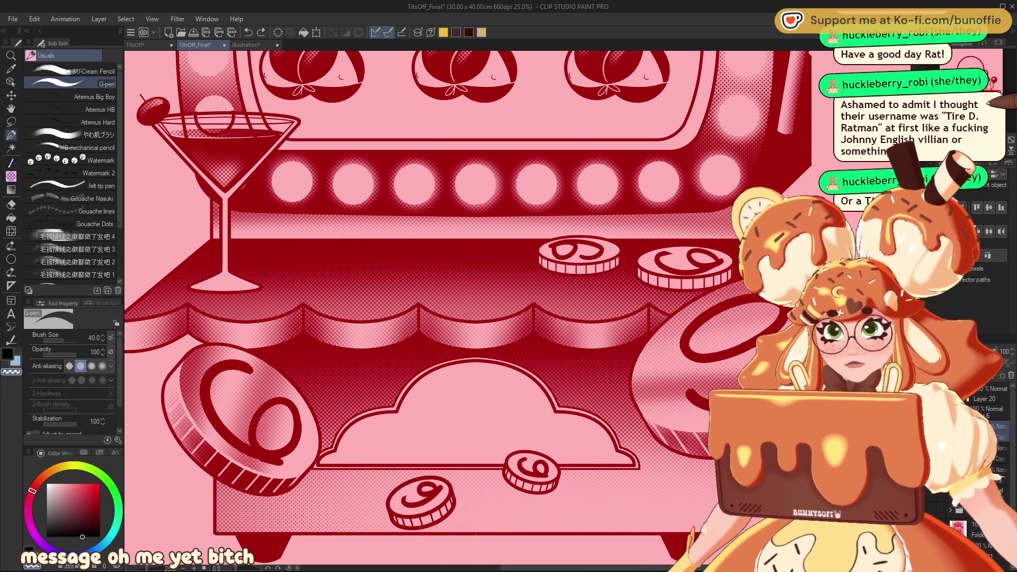
{"action": "key", "text": "w"}
{"action": "left_click", "coordinate": [477, 418]}
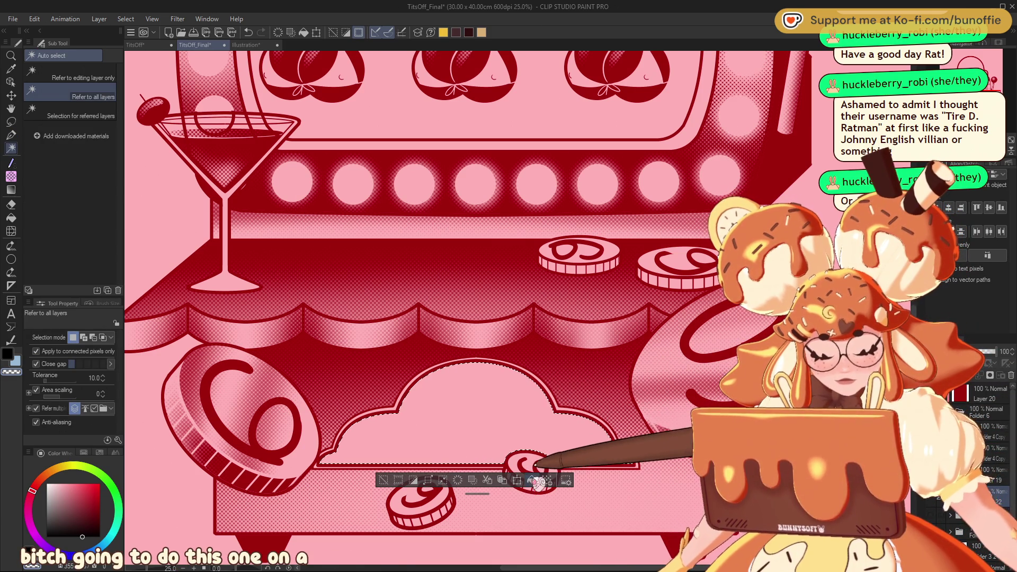
Fill the cloud selection dark red from the selection launcher, deselect, and zoom to inspect it.
{"action": "left_click", "coordinate": [532, 480]}
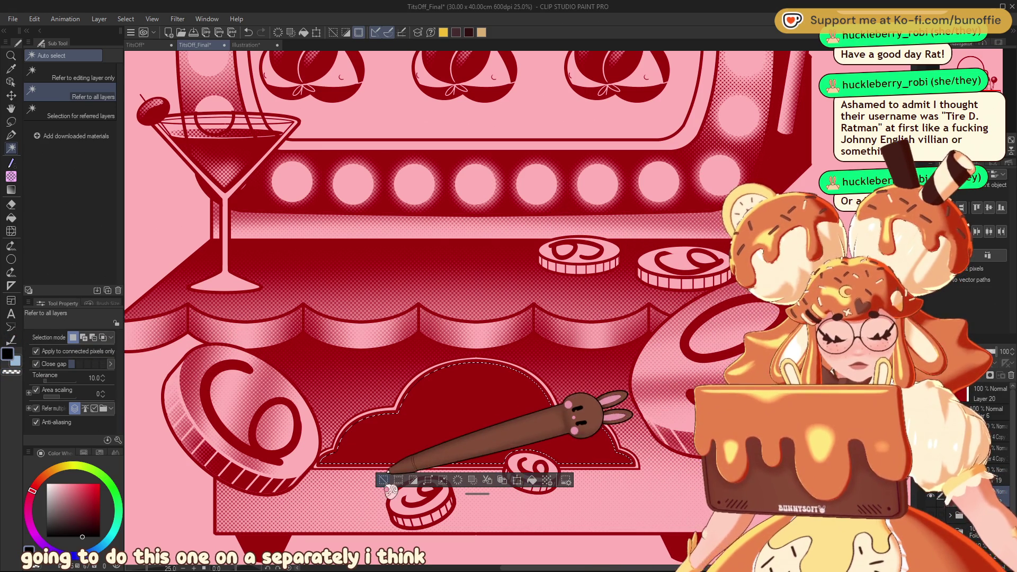
{"action": "left_click", "coordinate": [384, 481]}
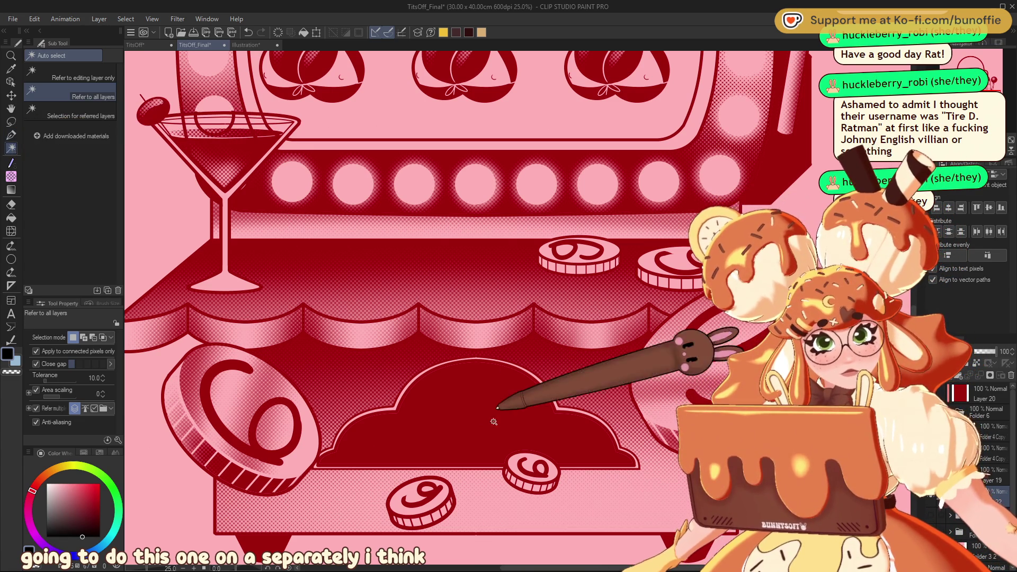
{"action": "key", "text": "ctrl+plus"}
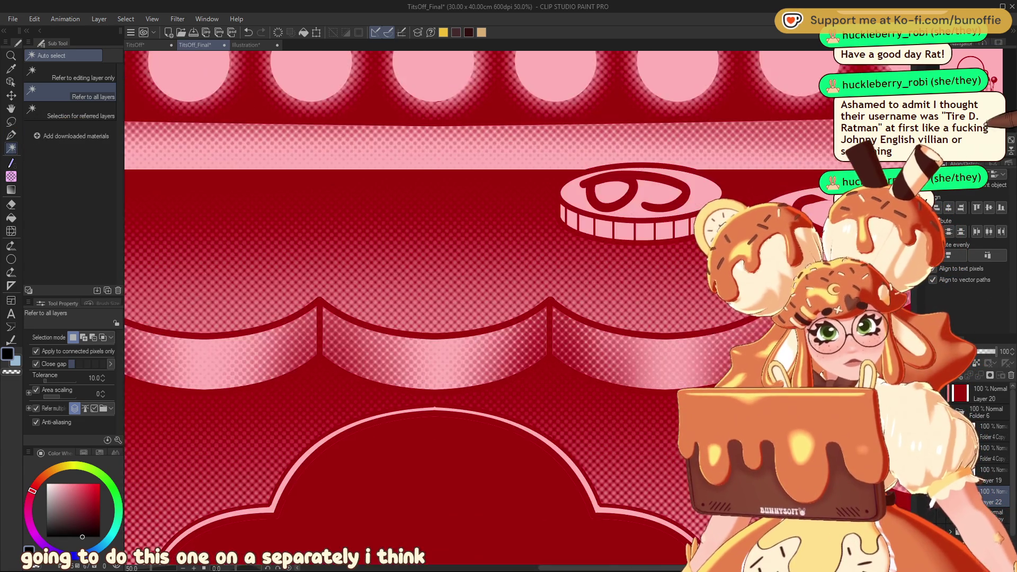
{"action": "key", "text": "ctrl+plus"}
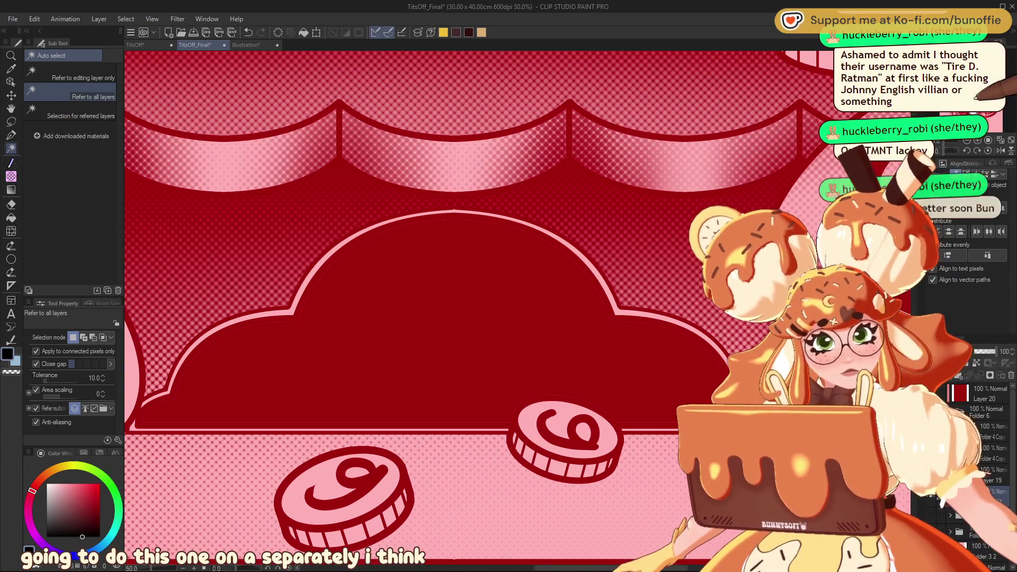
{"action": "key", "text": "g"}
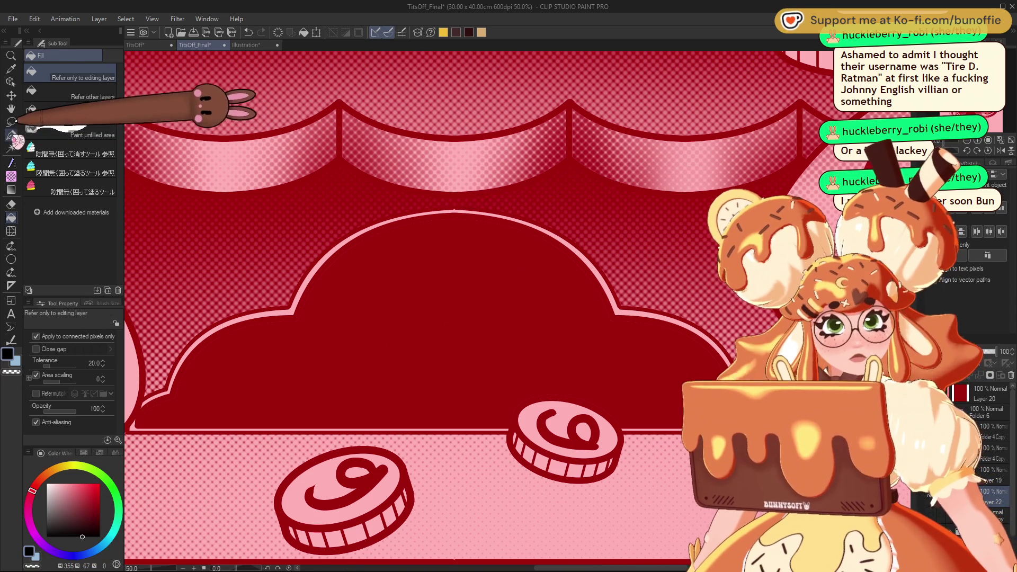
{"action": "key", "text": "p"}
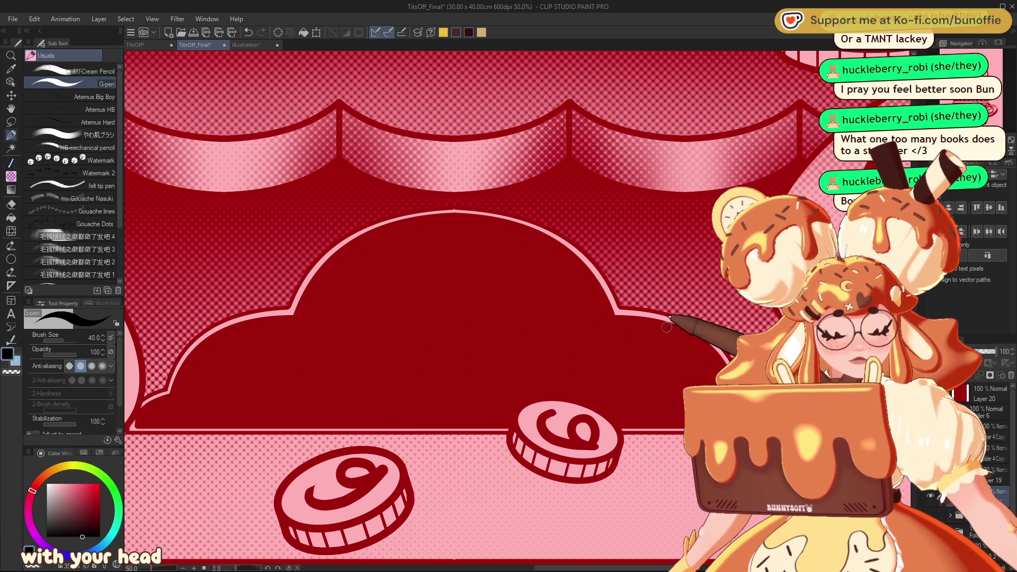
{"action": "key", "text": "ctrl+minus"}
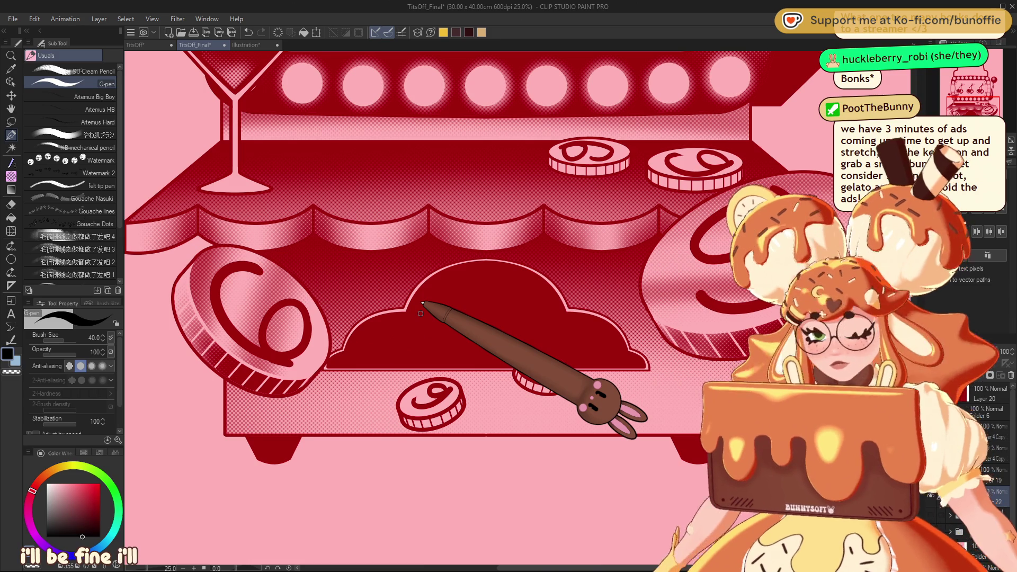
Auto-select the dark red cloud opening and subtract the dome's top with the Lasso.
{"action": "key", "text": "w"}
{"action": "left_click", "coordinate": [83, 78]}
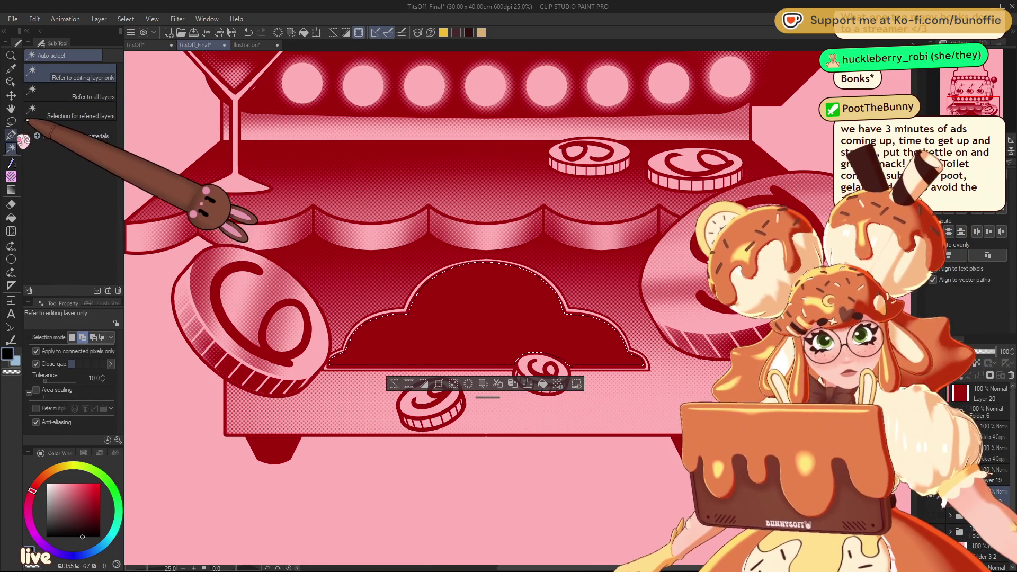
{"action": "left_click", "coordinate": [11, 121]}
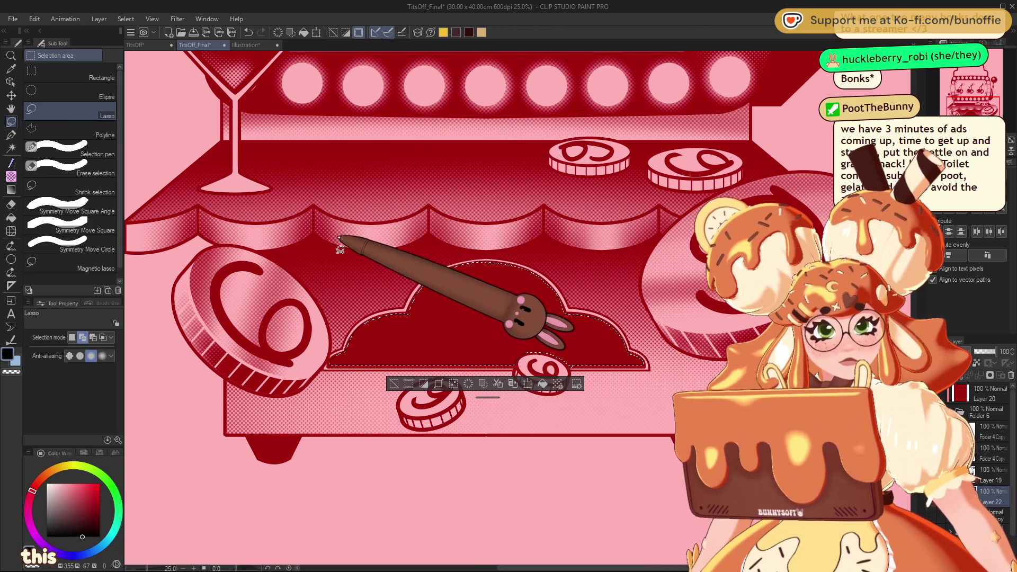
{"action": "left_click", "coordinate": [92, 337]}
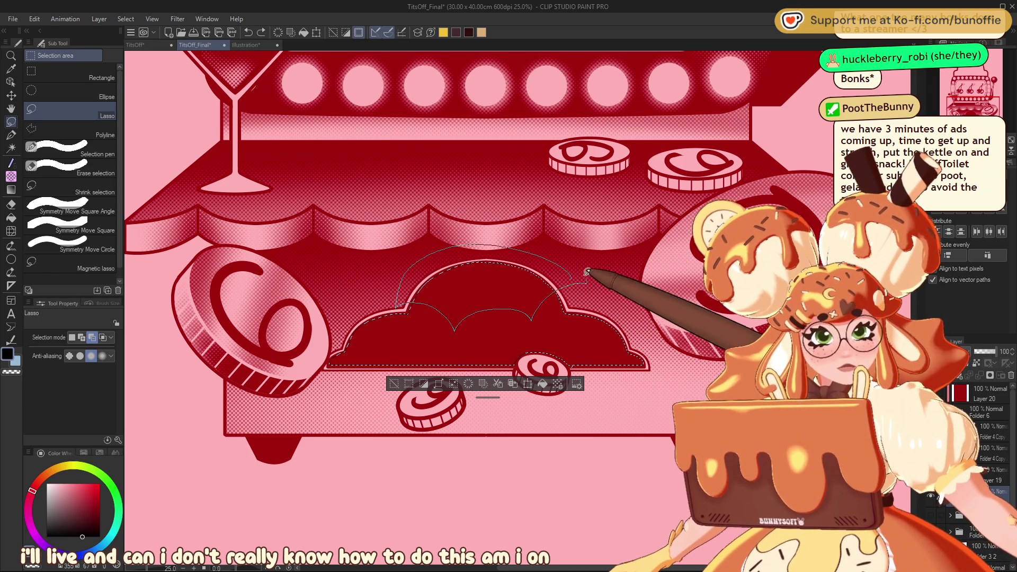
{"action": "left_click_drag", "start_coordinate": [587, 272], "coordinate": [563, 251]}
Paint soft halftone dots across the lower cloud area and lighten them.
{"action": "key", "text": "p"}
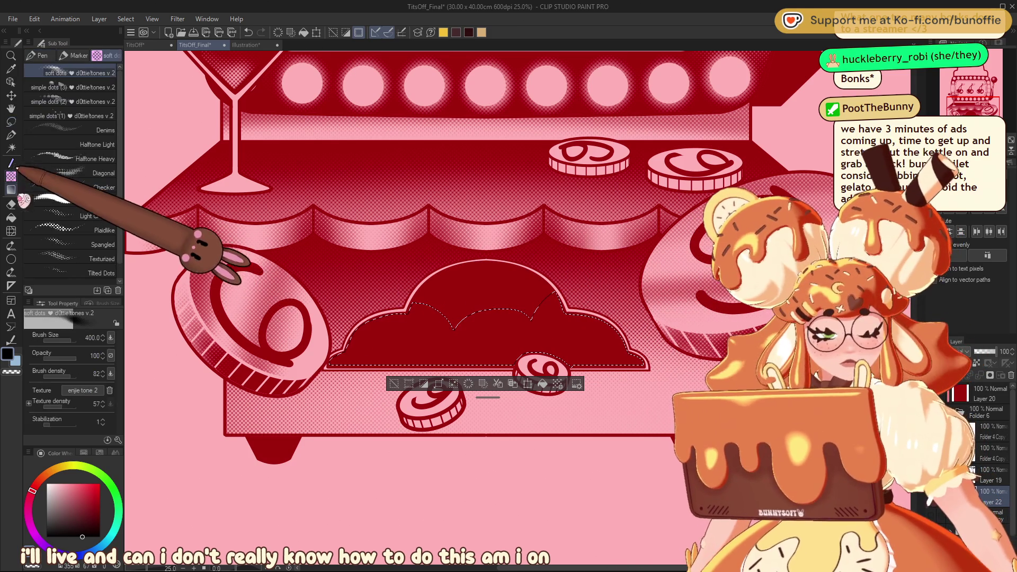
{"action": "mouse_move", "coordinate": [388, 335]}
{"action": "left_mouse_down"}
{"action": "mouse_move", "coordinate": [418, 298]}
{"action": "mouse_move", "coordinate": [307, 339]}
{"action": "mouse_move", "coordinate": [508, 286]}
{"action": "mouse_move", "coordinate": [613, 310]}
{"action": "left_mouse_up"}
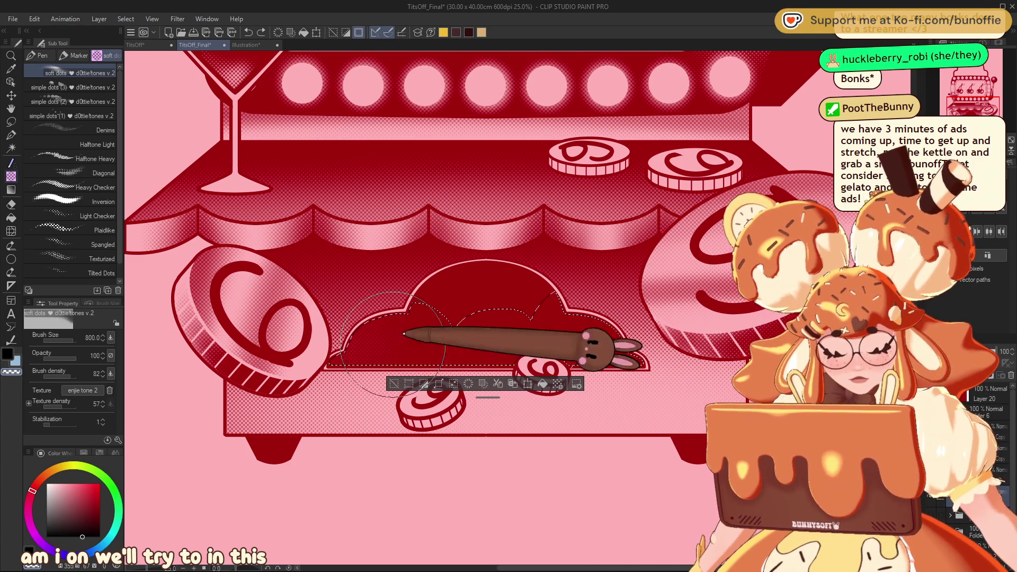
{"action": "mouse_move", "coordinate": [598, 316]}
{"action": "left_mouse_down"}
{"action": "mouse_move", "coordinate": [197, 350]}
{"action": "mouse_move", "coordinate": [651, 287]}
{"action": "left_mouse_up"}
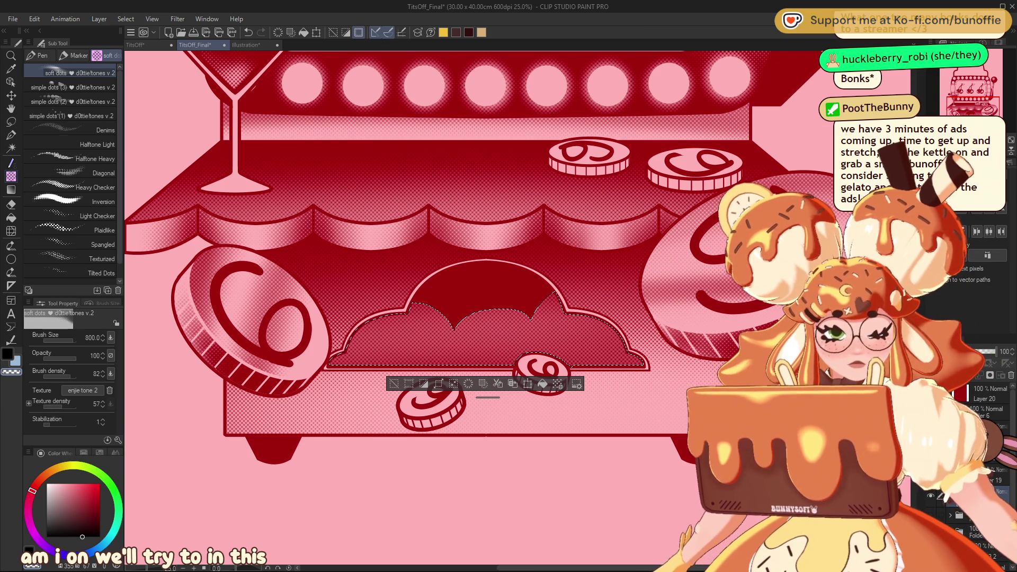
Lasso the lower cloud bumps, lighten their halftone tone, and deselect.
{"action": "left_click", "coordinate": [10, 122]}
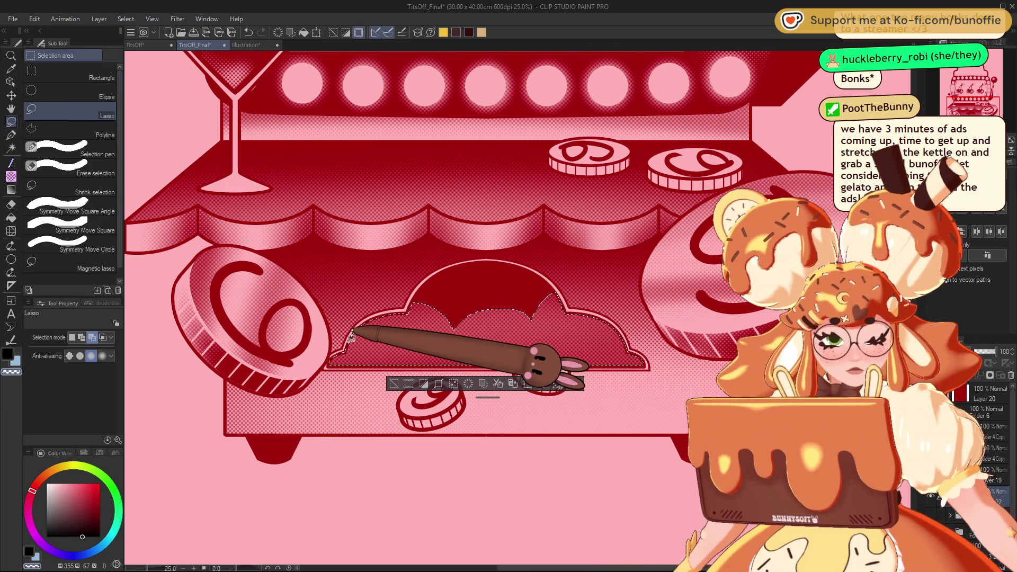
{"action": "mouse_move", "coordinate": [457, 353]}
{"action": "left_mouse_down"}
{"action": "mouse_move", "coordinate": [466, 373]}
{"action": "mouse_move", "coordinate": [537, 352]}
{"action": "left_mouse_up"}
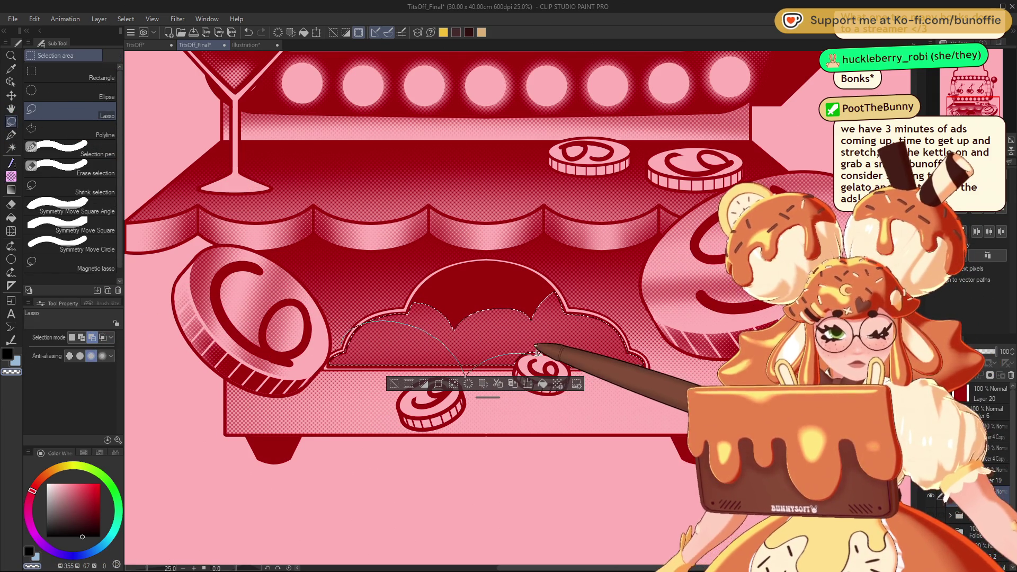
{"action": "mouse_move", "coordinate": [566, 310]}
{"action": "left_mouse_down"}
{"action": "mouse_move", "coordinate": [582, 270]}
{"action": "mouse_move", "coordinate": [354, 313]}
{"action": "left_mouse_up"}
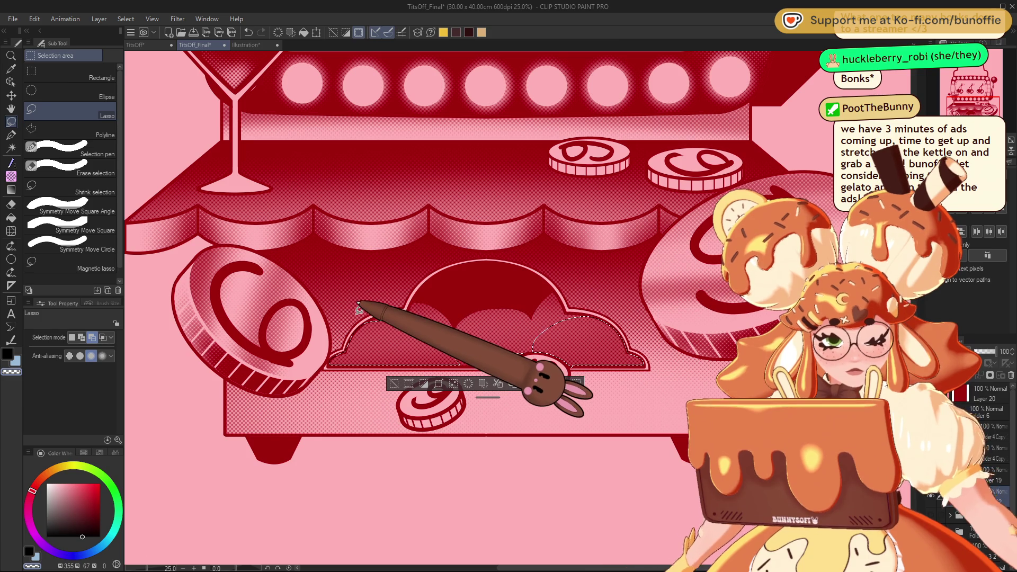
{"action": "left_click", "coordinate": [11, 177]}
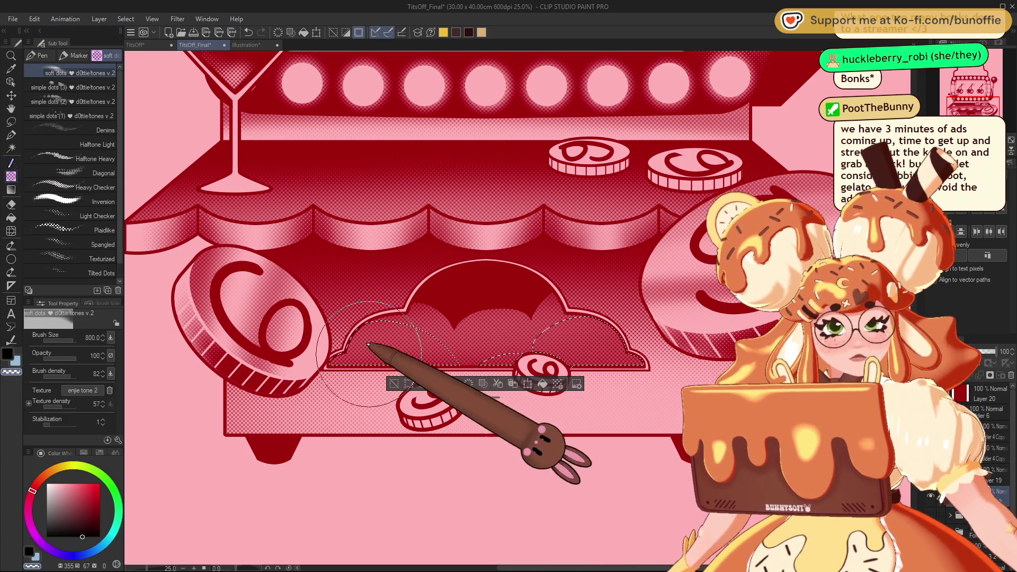
{"action": "left_click_drag", "start_coordinate": [316, 364], "coordinate": [543, 335]}
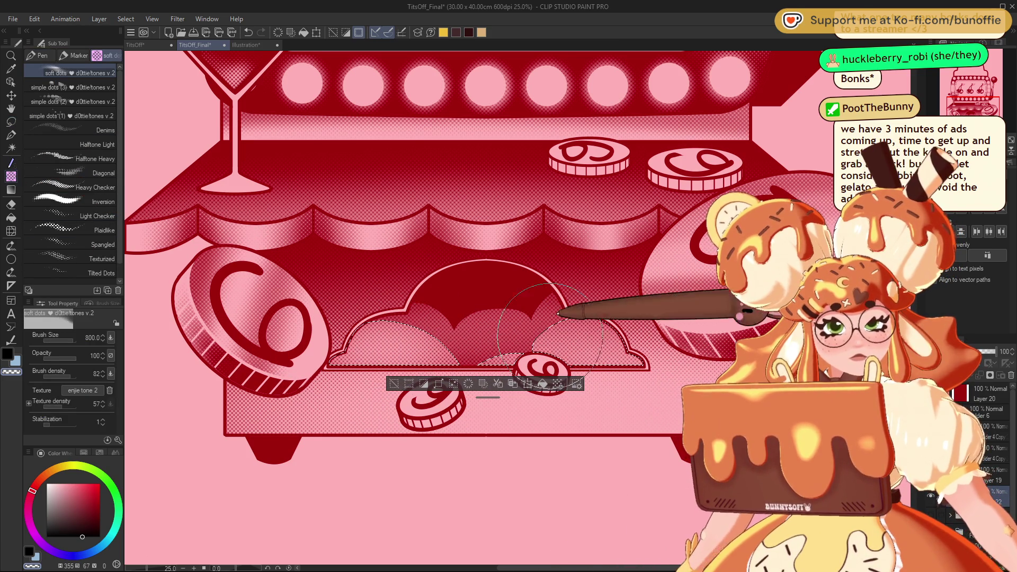
{"action": "key", "text": "ctrl+d"}
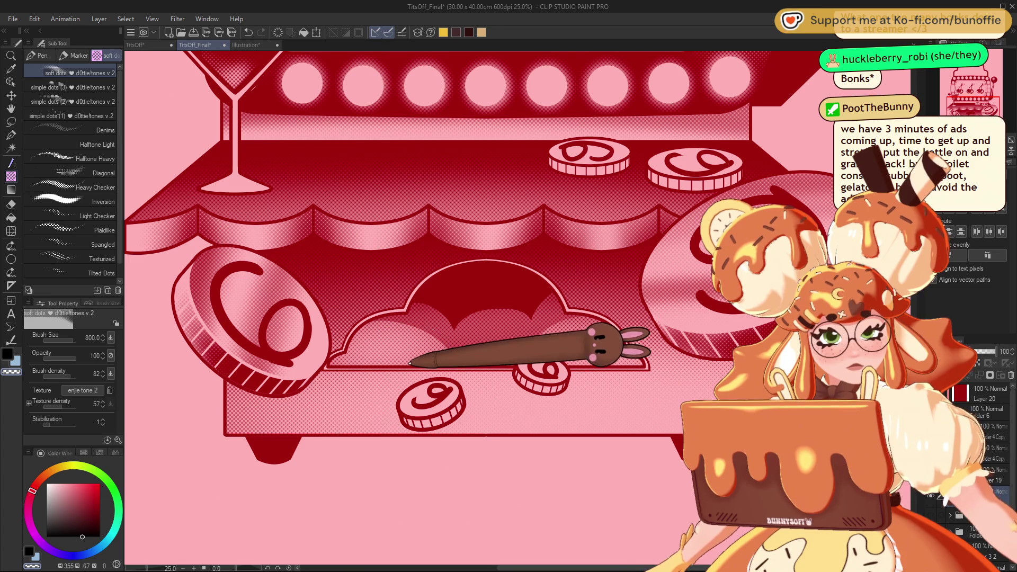
Reframe the view on the whole slot machine and return to the G-pen.
{"action": "scroll", "coordinate": [516, 321], "scroll_direction": "down", "scroll_amount": 6}
{"action": "scroll", "coordinate": [517, 321], "scroll_direction": "up", "scroll_amount": 4}
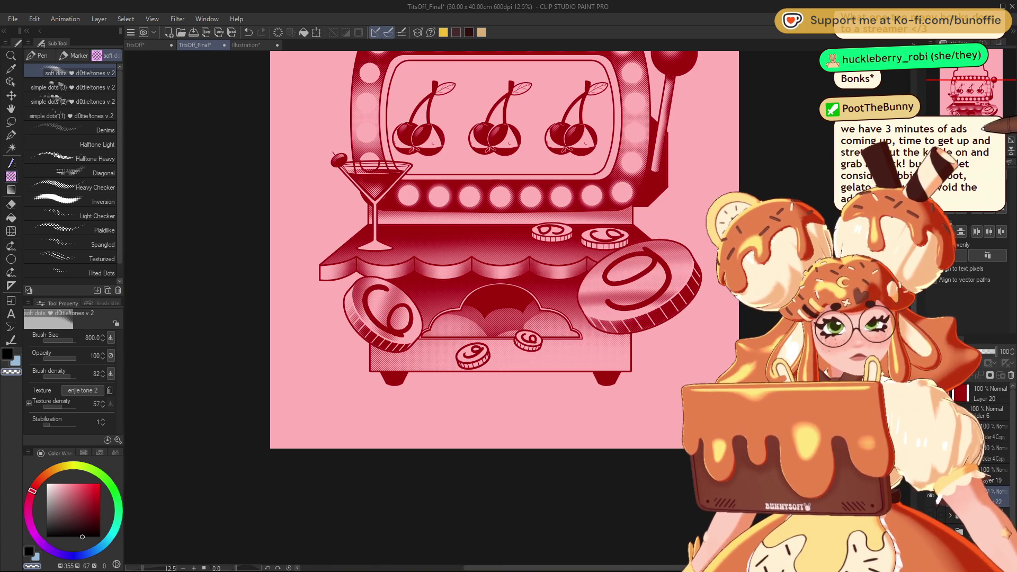
{"action": "left_click_drag", "start_coordinate": [989, 102], "coordinate": [984, 93]}
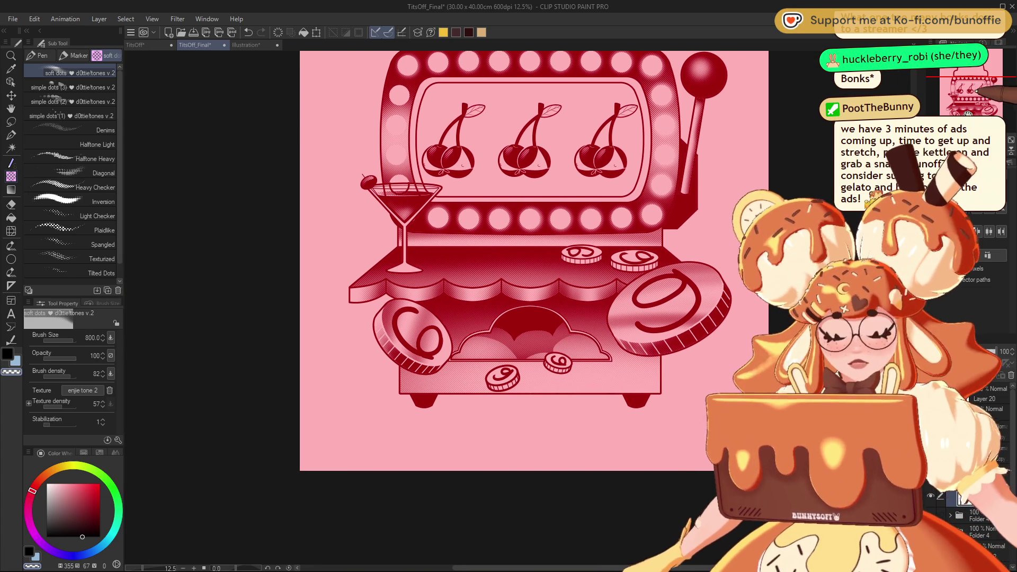
{"action": "scroll", "coordinate": [982, 114], "scroll_direction": "up", "scroll_amount": 2}
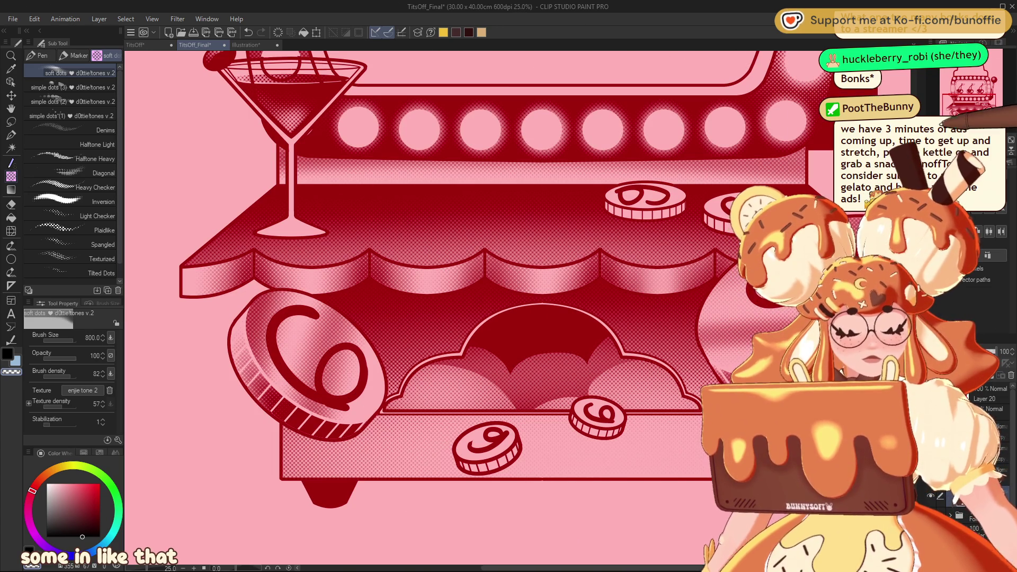
{"action": "left_click", "coordinate": [11, 134]}
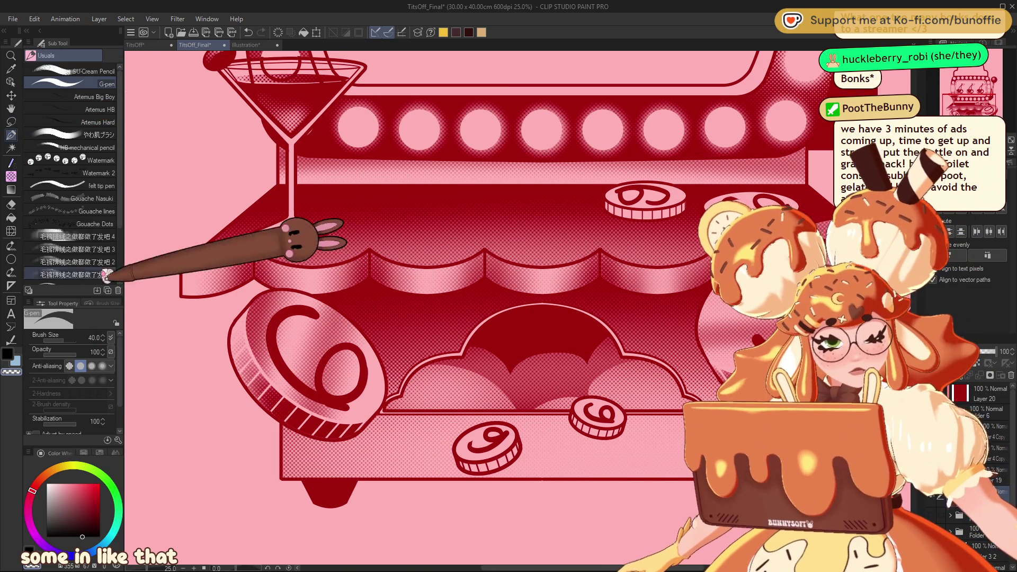
{"action": "left_click", "coordinate": [11, 285]}
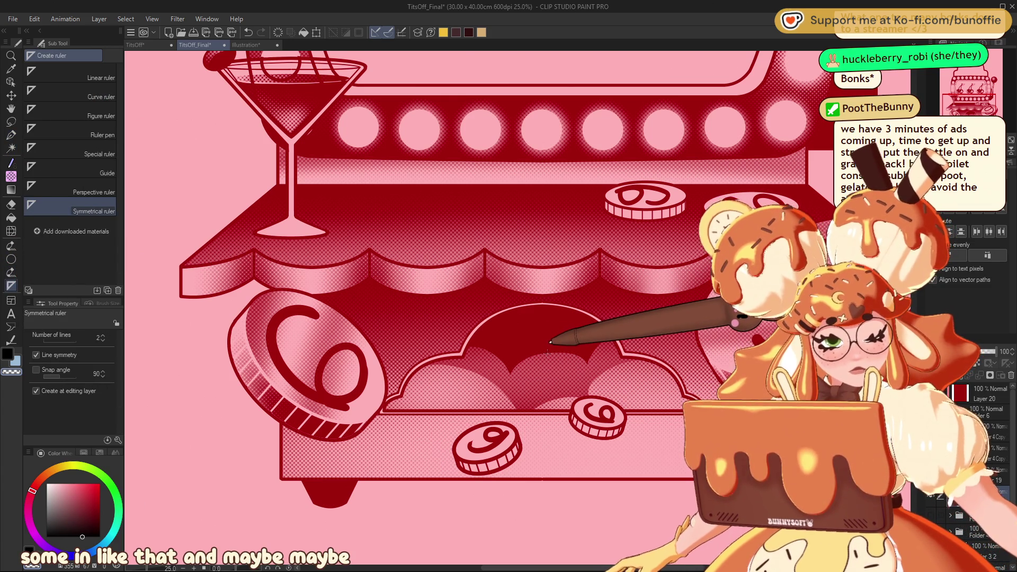
Place a 4-line symmetry ruler over the lower opening and draw a four-pointed sparkle.
{"action": "left_click", "coordinate": [102, 335]}
{"action": "left_click", "coordinate": [102, 336]}
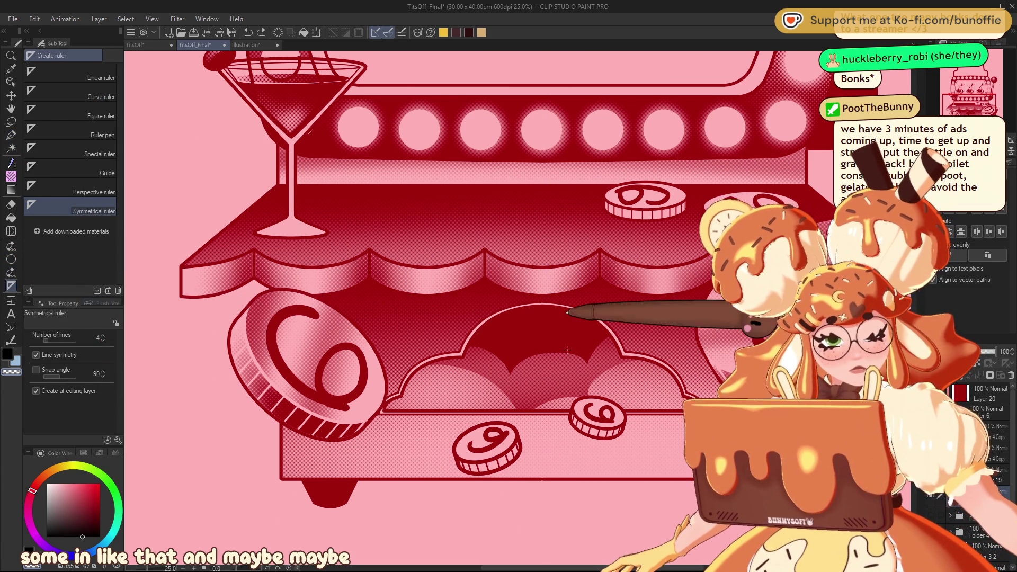
{"action": "left_click_drag", "start_coordinate": [580, 358], "coordinate": [598, 359]}
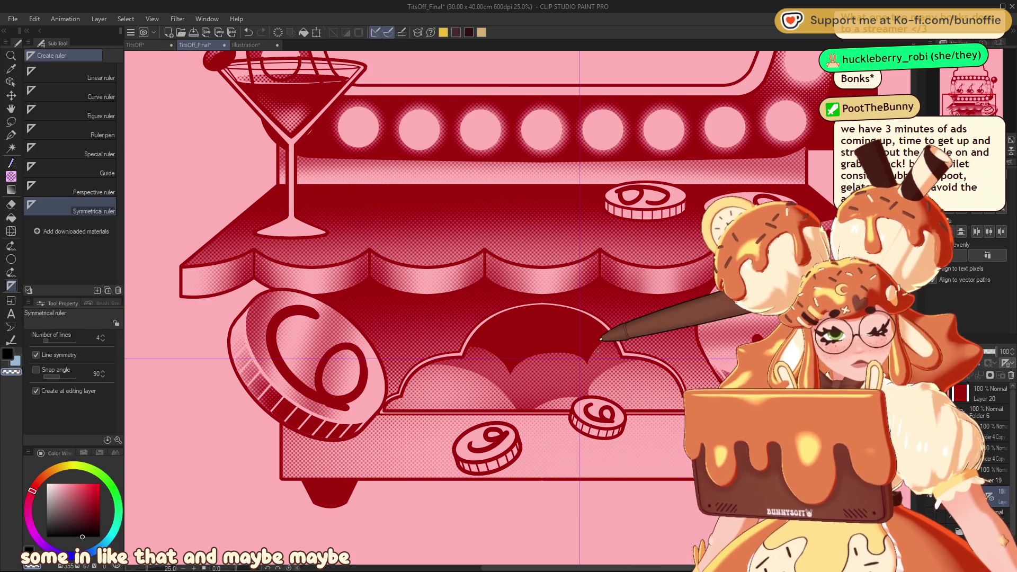
{"action": "left_click_drag", "start_coordinate": [975, 103], "coordinate": [980, 113]}
{"action": "scroll", "coordinate": [980, 113], "scroll_direction": "up", "scroll_amount": 2}
{"action": "key", "text": "p"}
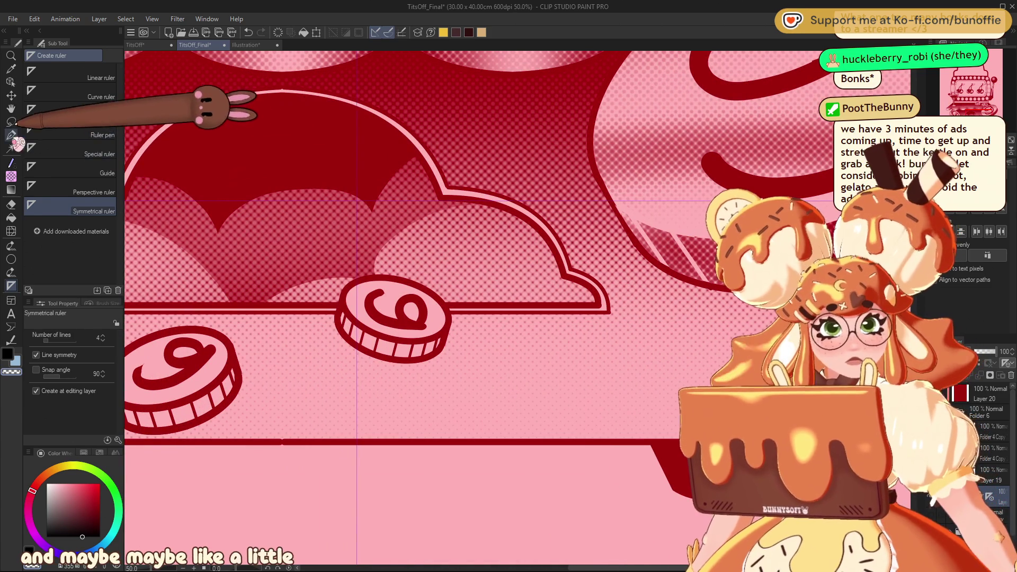
{"action": "mouse_move", "coordinate": [357, 167]}
{"action": "left_mouse_down"}
{"action": "mouse_move", "coordinate": [339, 202]}
{"action": "mouse_move", "coordinate": [357, 173]}
{"action": "left_mouse_up"}
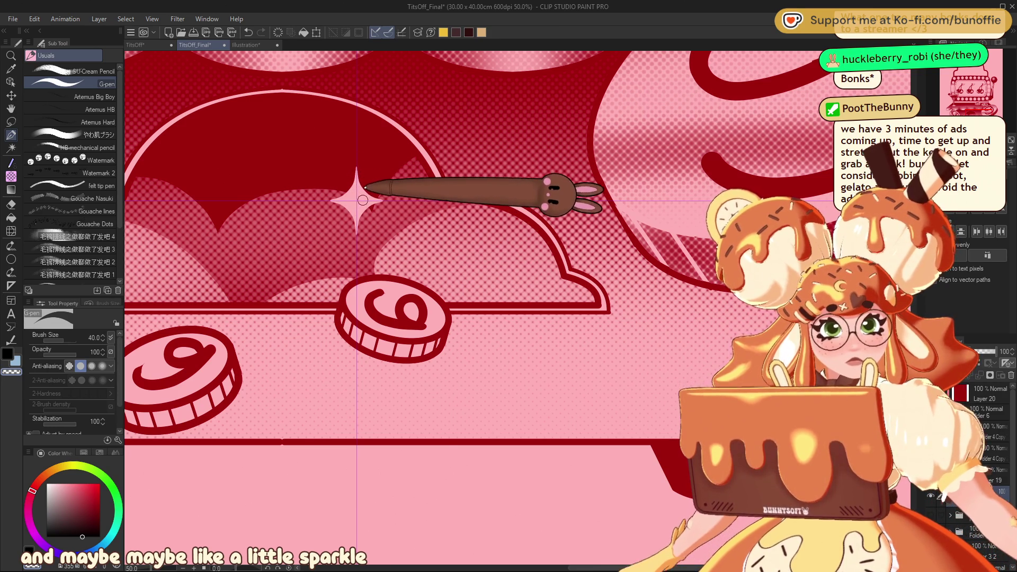
Move the symmetry ruler's centre lower-left within the opening using the Object tool.
{"action": "key", "text": "ctrl+minus"}
{"action": "key", "text": "ctrl+minus"}
{"action": "key", "text": "ctrl+minus"}
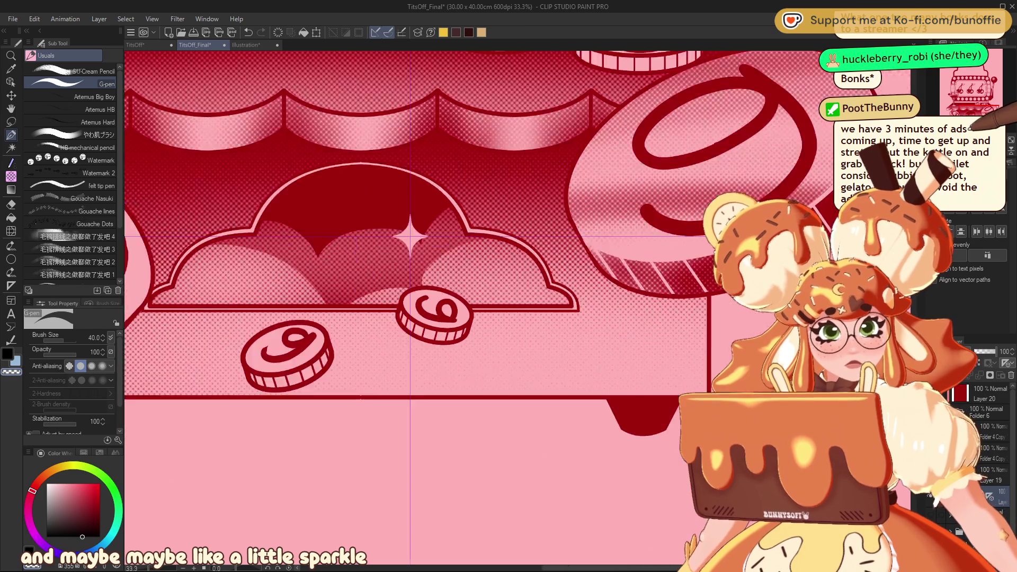
{"action": "left_click_drag", "start_coordinate": [981, 84], "coordinate": [978, 81]}
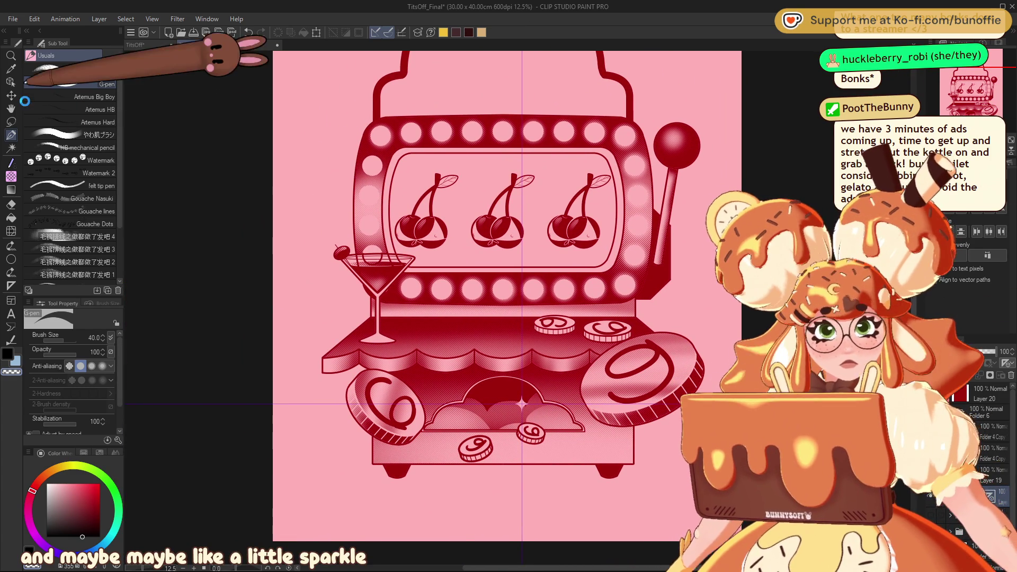
{"action": "left_click", "coordinate": [10, 81]}
{"action": "mouse_move", "coordinate": [528, 409]}
{"action": "left_mouse_down"}
{"action": "mouse_move", "coordinate": [518, 423]}
{"action": "mouse_move", "coordinate": [478, 425]}
{"action": "left_mouse_up"}
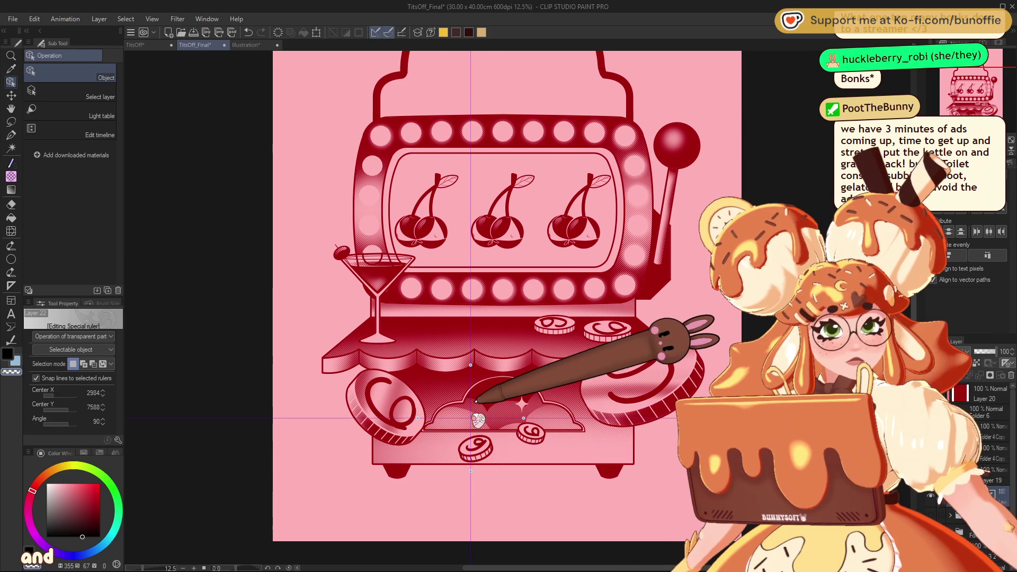
{"action": "scroll", "coordinate": [499, 458], "scroll_direction": "up", "scroll_amount": 4}
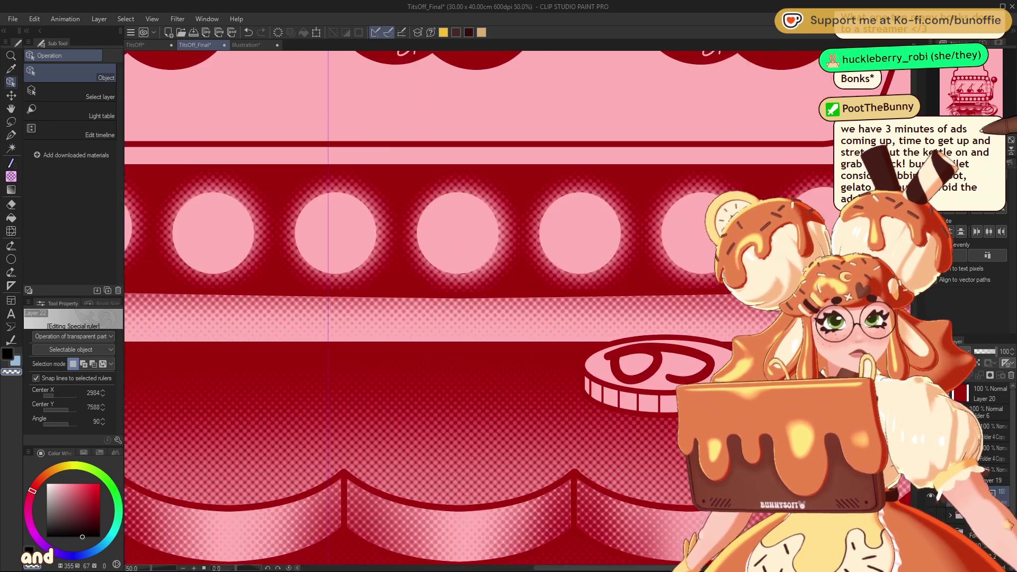
{"action": "scroll", "coordinate": [498, 458], "scroll_direction": "down", "scroll_amount": 8}
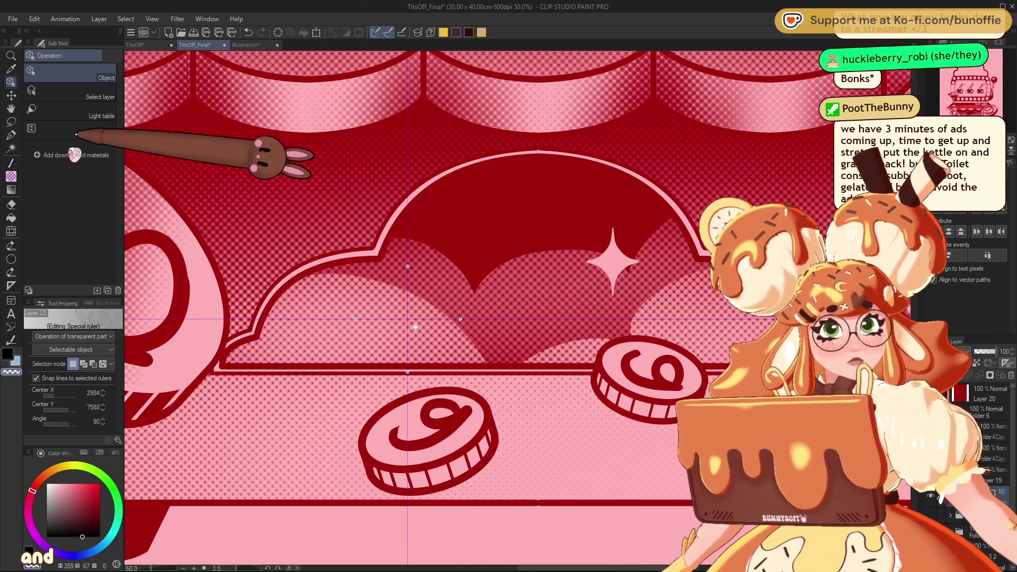
Draw a second sparkle with the G-pen, then select another layer to hide the guides.
{"action": "key", "text": "p"}
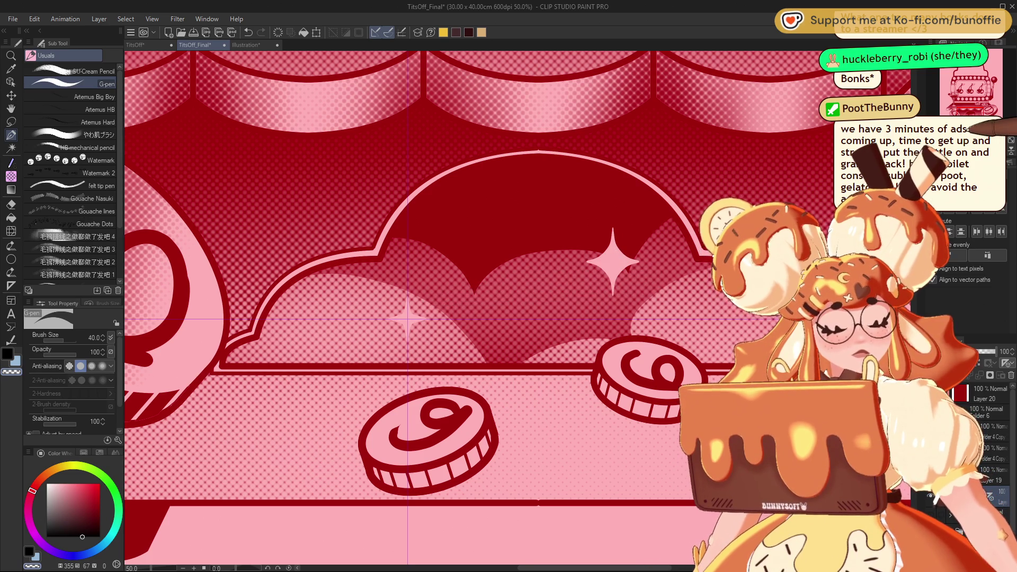
{"action": "scroll", "coordinate": [974, 106], "scroll_direction": "down", "scroll_amount": 2}
{"action": "mouse_move", "coordinate": [977, 109]}
{"action": "left_mouse_down"}
{"action": "mouse_move", "coordinate": [975, 90]}
{"action": "mouse_move", "coordinate": [972, 111]}
{"action": "left_mouse_up"}
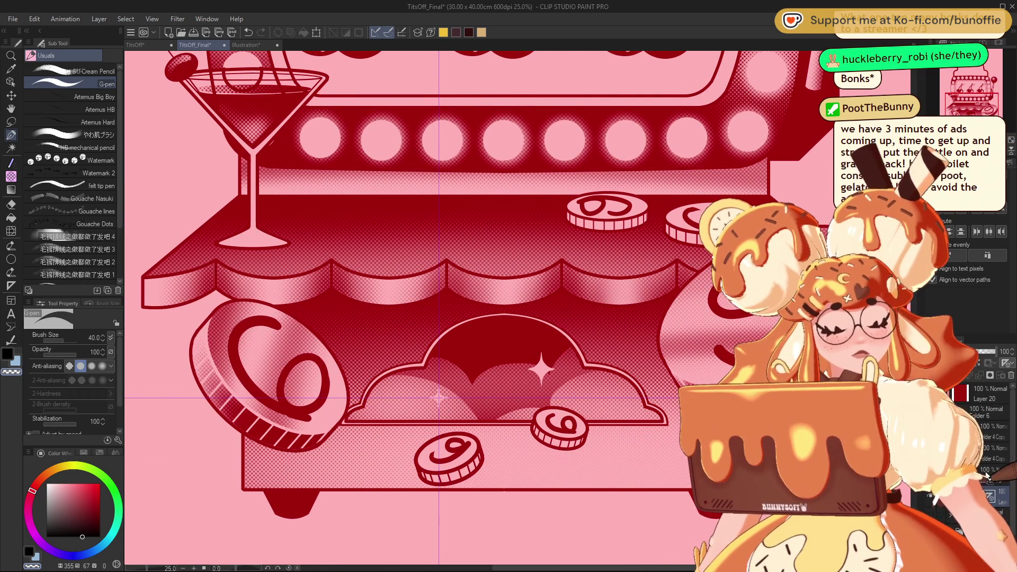
{"action": "left_click", "coordinate": [1012, 378]}
{"action": "scroll", "coordinate": [976, 113], "scroll_direction": "down", "scroll_amount": 2}
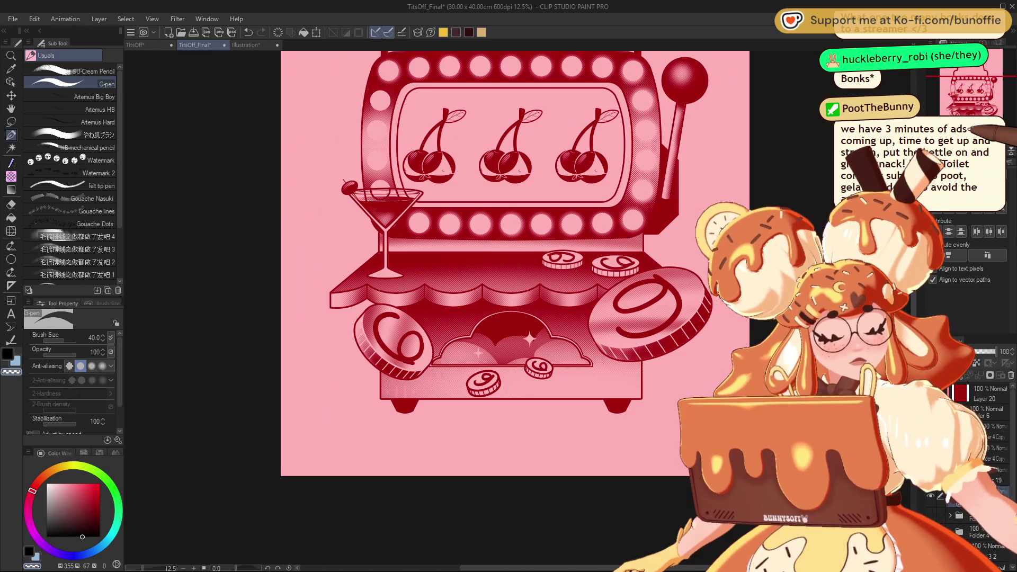
{"action": "mouse_move", "coordinate": [977, 109]}
{"action": "left_mouse_down"}
{"action": "mouse_move", "coordinate": [971, 73]}
{"action": "mouse_move", "coordinate": [990, 86]}
{"action": "left_mouse_up"}
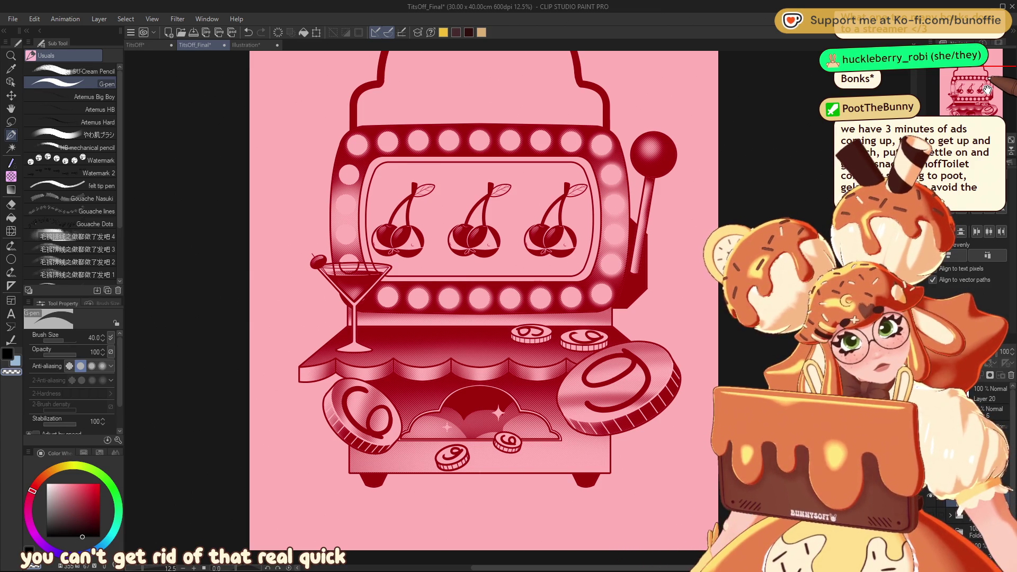
{"action": "scroll", "coordinate": [987, 90], "scroll_direction": "up", "scroll_amount": 2}
{"action": "left_click_drag", "start_coordinate": [986, 90], "coordinate": [997, 96]}
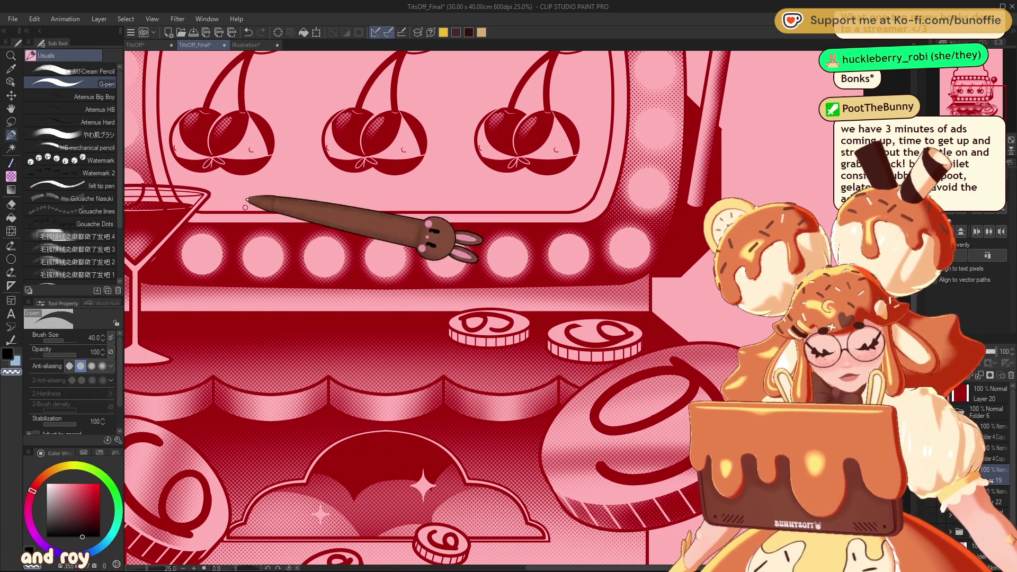
Auto-select both coin tops, shade them with a smaller soft-dot halftone brush, then deselect.
{"action": "key", "text": "w"}
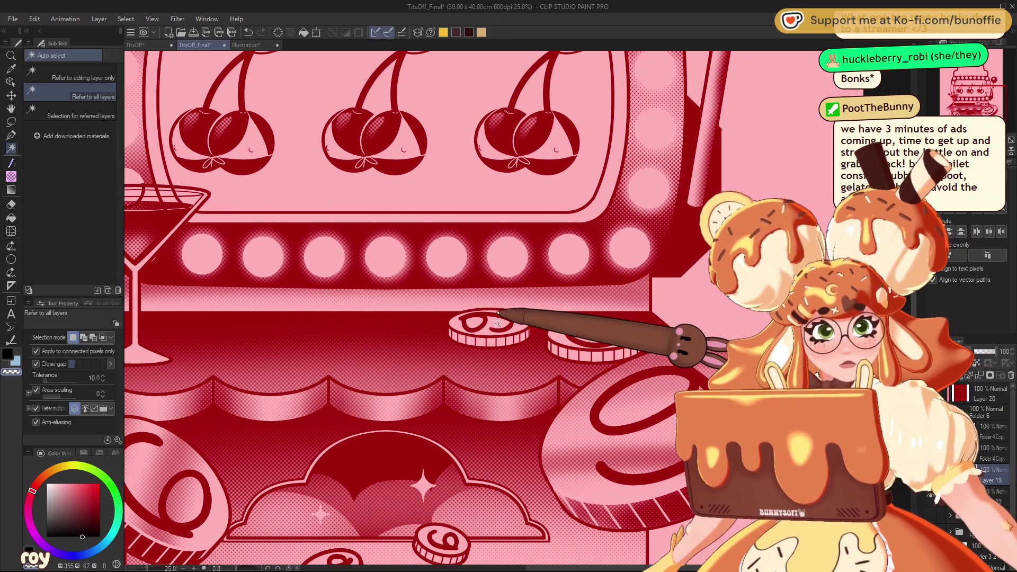
{"action": "left_click", "coordinate": [479, 321]}
{"action": "left_click", "coordinate": [596, 332], "text": "shift"}
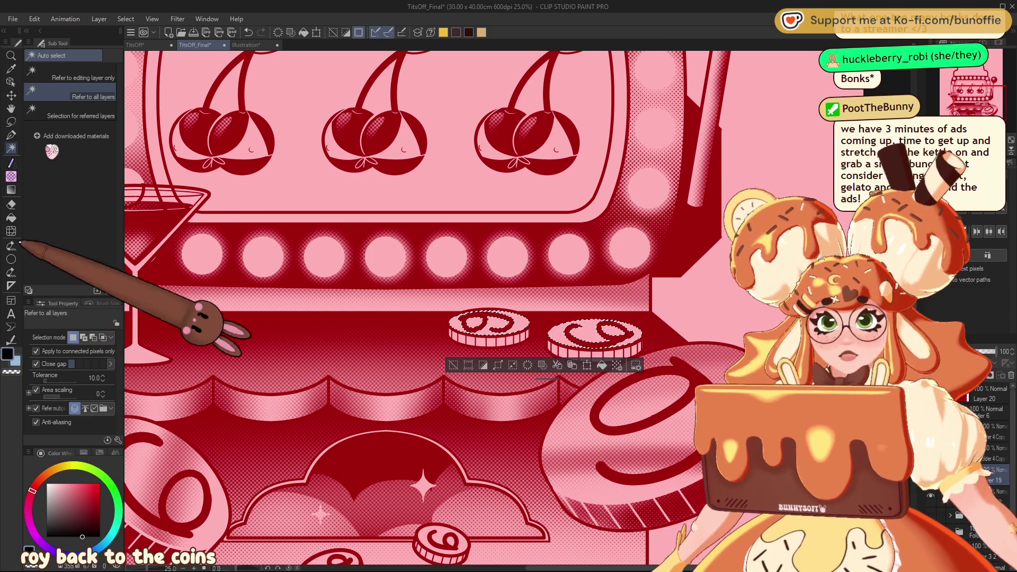
{"action": "left_click", "coordinate": [10, 163]}
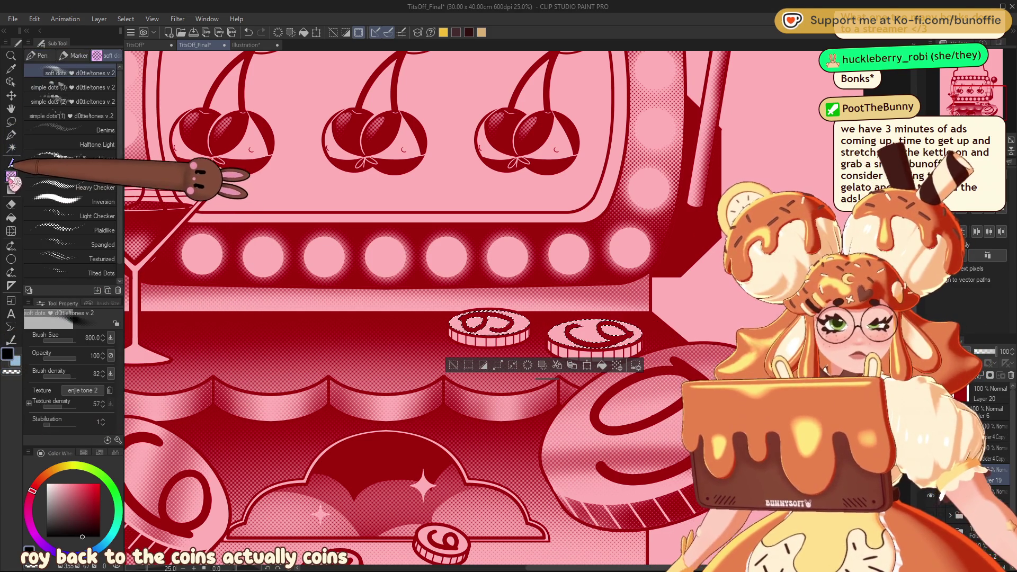
{"action": "mouse_move", "coordinate": [512, 295]}
{"action": "left_mouse_down"}
{"action": "mouse_move", "coordinate": [495, 266]}
{"action": "mouse_move", "coordinate": [443, 300]}
{"action": "mouse_move", "coordinate": [465, 350]}
{"action": "mouse_move", "coordinate": [433, 344]}
{"action": "left_mouse_up"}
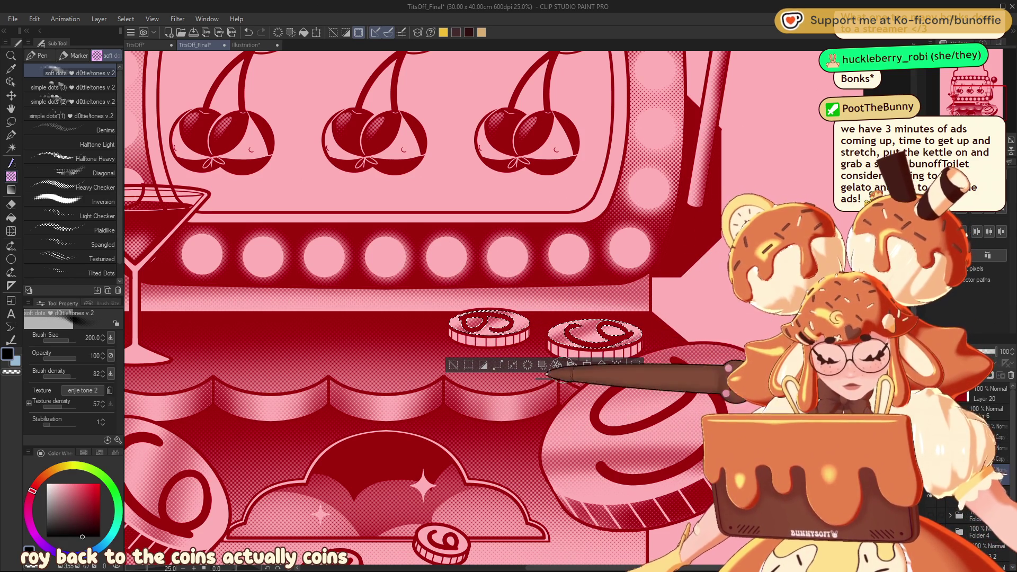
{"action": "left_click", "coordinate": [453, 365]}
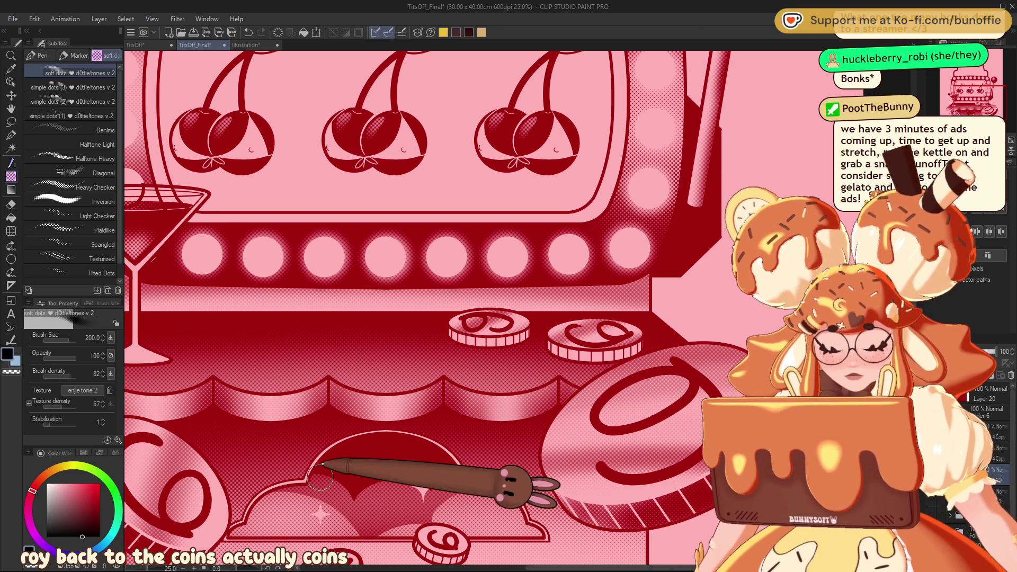
Zoom in and Auto-select all the rimmed side-band pieces of both stacked coins.
{"action": "key", "text": "w"}
{"action": "left_click", "coordinate": [451, 332]}
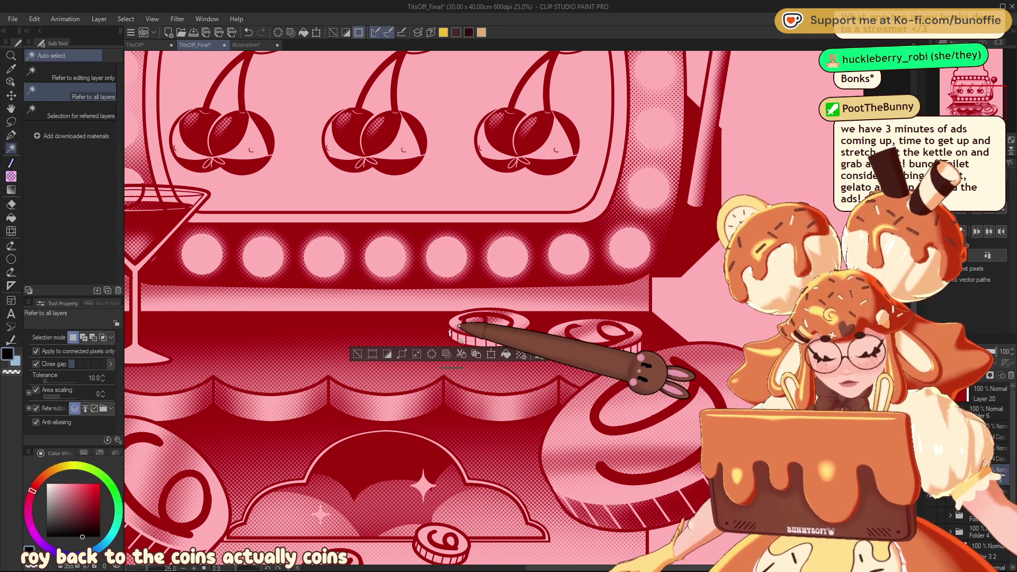
{"action": "left_click", "coordinate": [498, 341]}
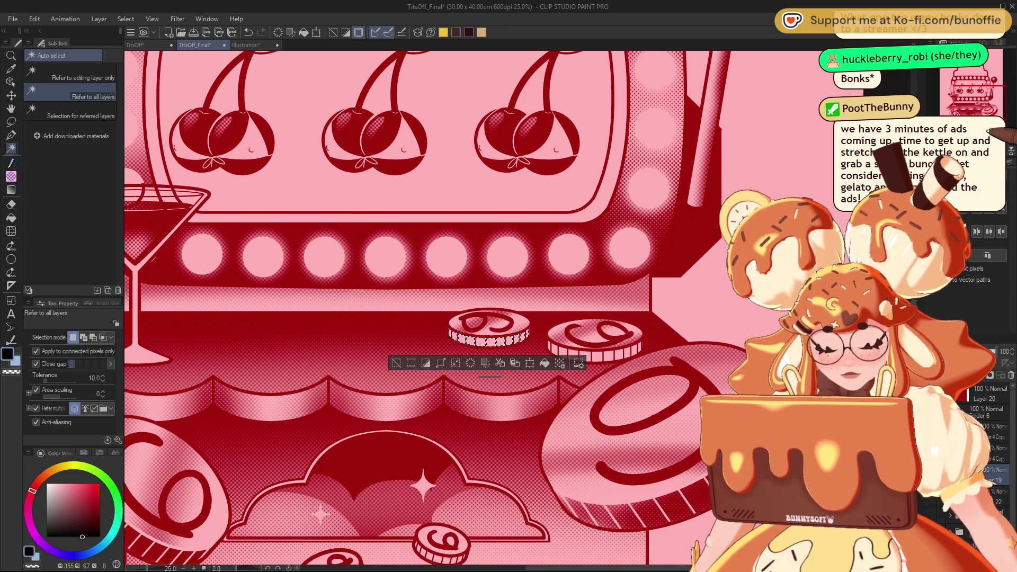
{"action": "scroll", "coordinate": [521, 317], "scroll_direction": "up", "scroll_amount": 2}
{"action": "mouse_move", "coordinate": [582, 384]}
{"action": "left_mouse_down"}
{"action": "mouse_move", "coordinate": [548, 334]}
{"action": "mouse_move", "coordinate": [366, 308]}
{"action": "left_mouse_up"}
{"action": "left_click", "coordinate": [367, 308], "text": "shift"}
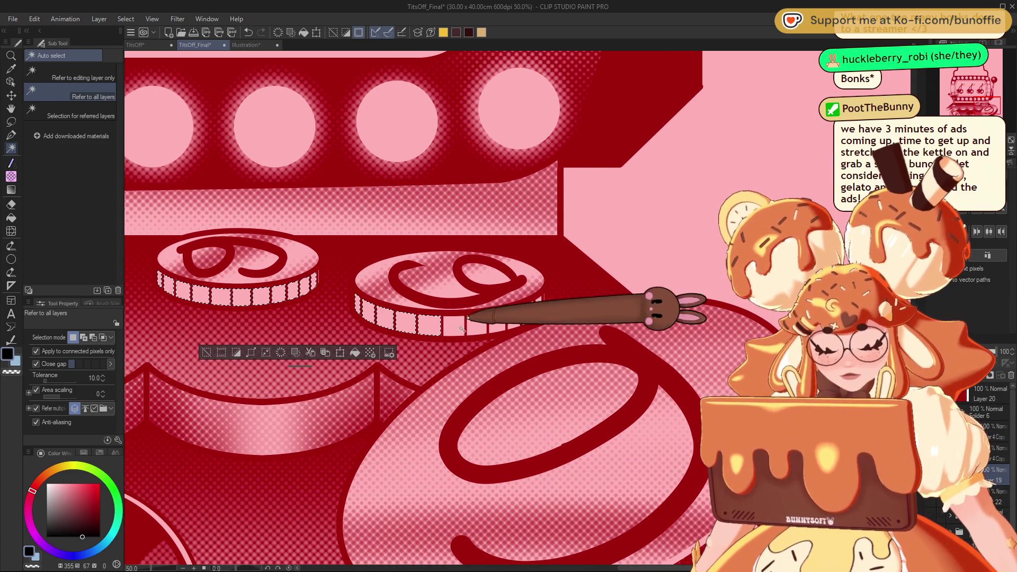
{"action": "left_click", "coordinate": [500, 323], "text": "shift"}
{"action": "left_click", "coordinate": [519, 318], "text": "shift"}
{"action": "left_click", "coordinate": [538, 309], "text": "shift"}
{"action": "left_click", "coordinate": [540, 307], "text": "shift"}
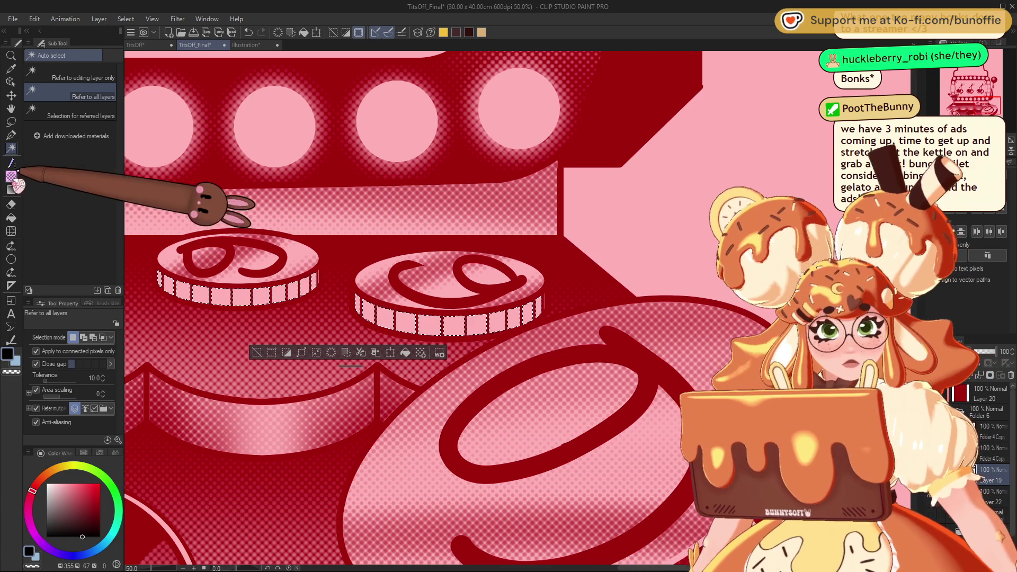
Halftone-shade the selected coin side bands, deselect, and extend the right coin's spiral into a loop with the G-pen.
{"action": "left_click", "coordinate": [12, 176]}
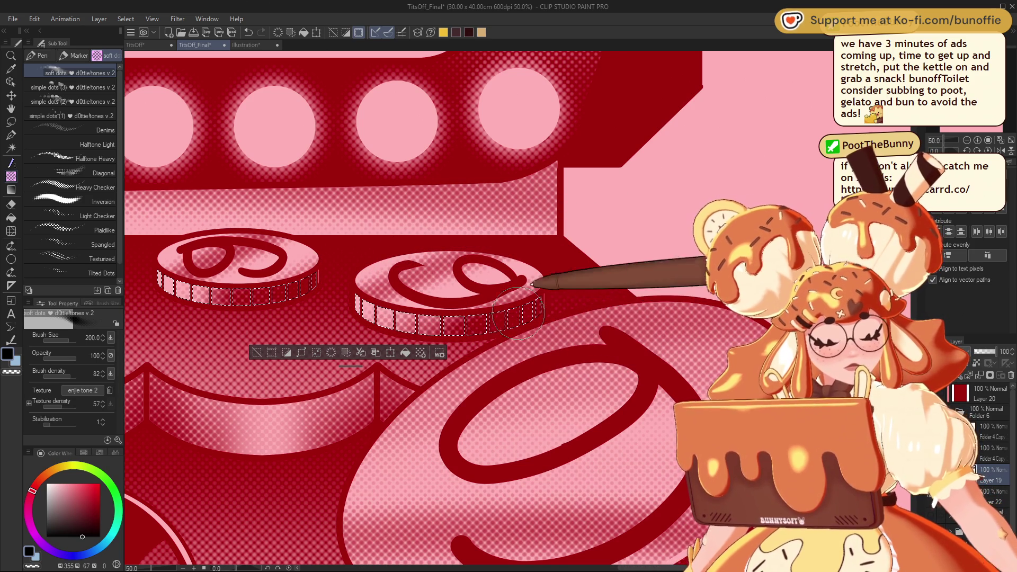
{"action": "left_click", "coordinate": [258, 352]}
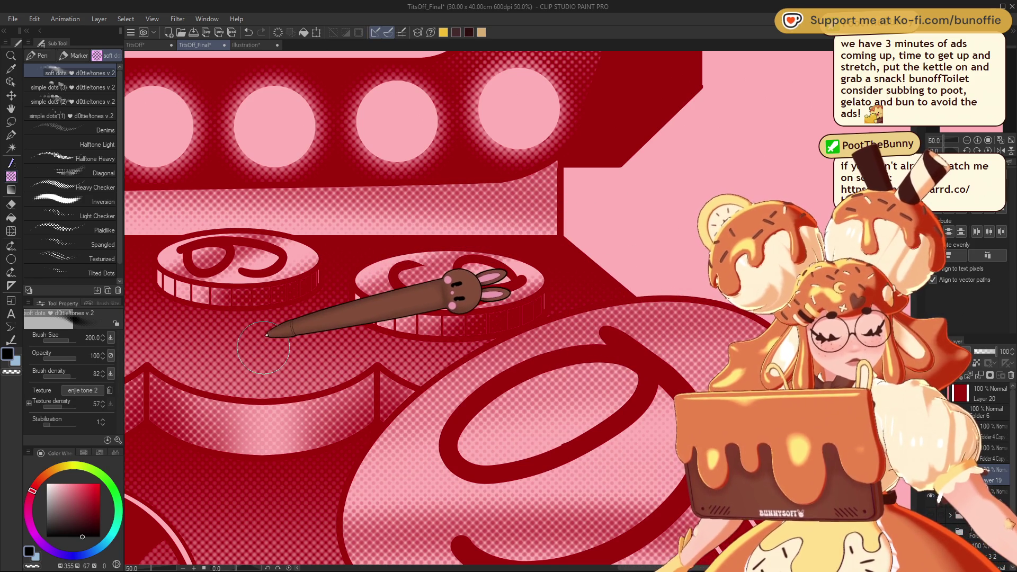
{"action": "left_click", "coordinate": [10, 134]}
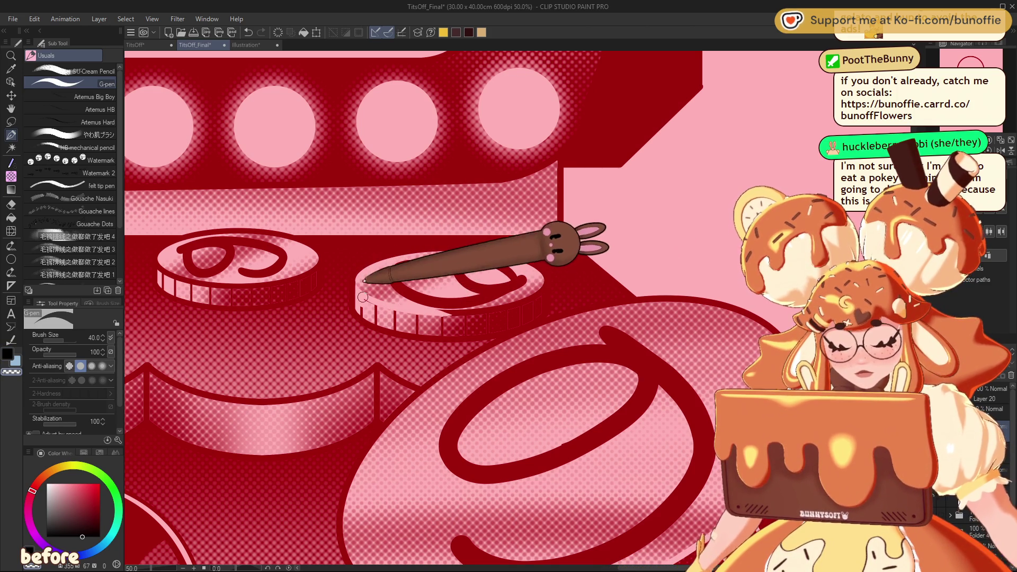
{"action": "left_click_drag", "start_coordinate": [478, 296], "coordinate": [489, 298]}
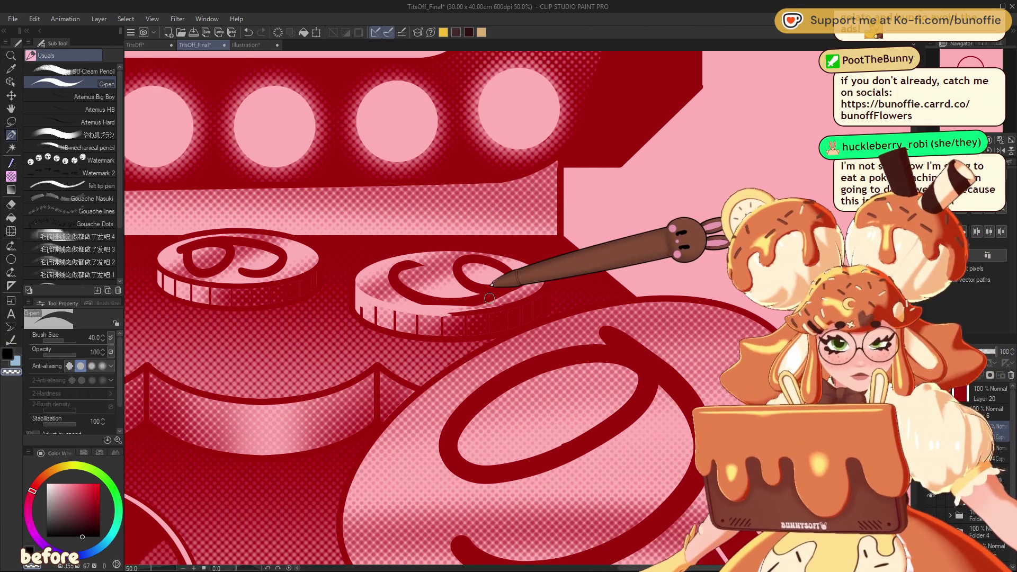
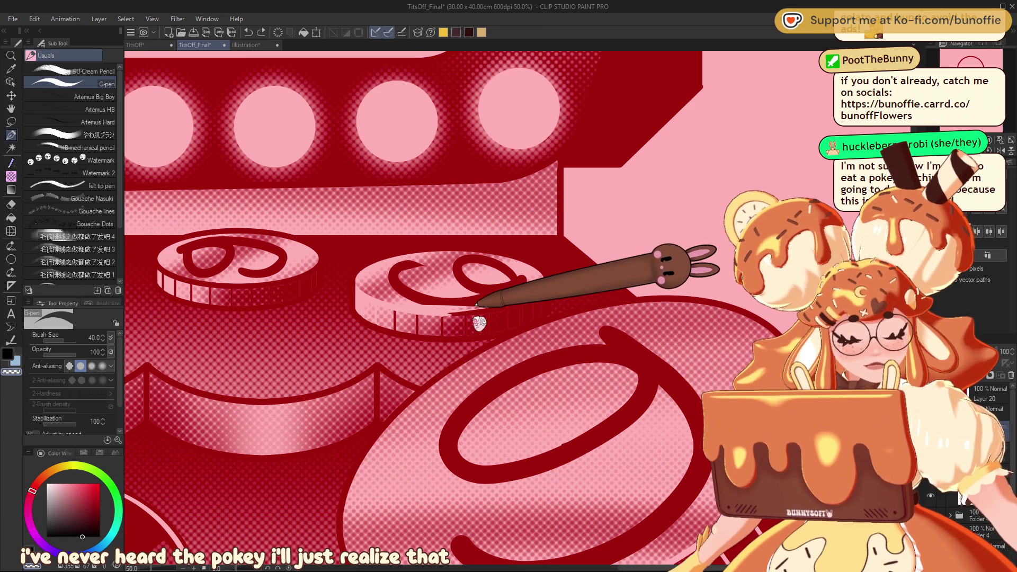
Try two G-pen strokes along the middle coin's rim, undo both, then recheck the coins up close.
{"action": "left_click_drag", "start_coordinate": [360, 292], "coordinate": [452, 317]}
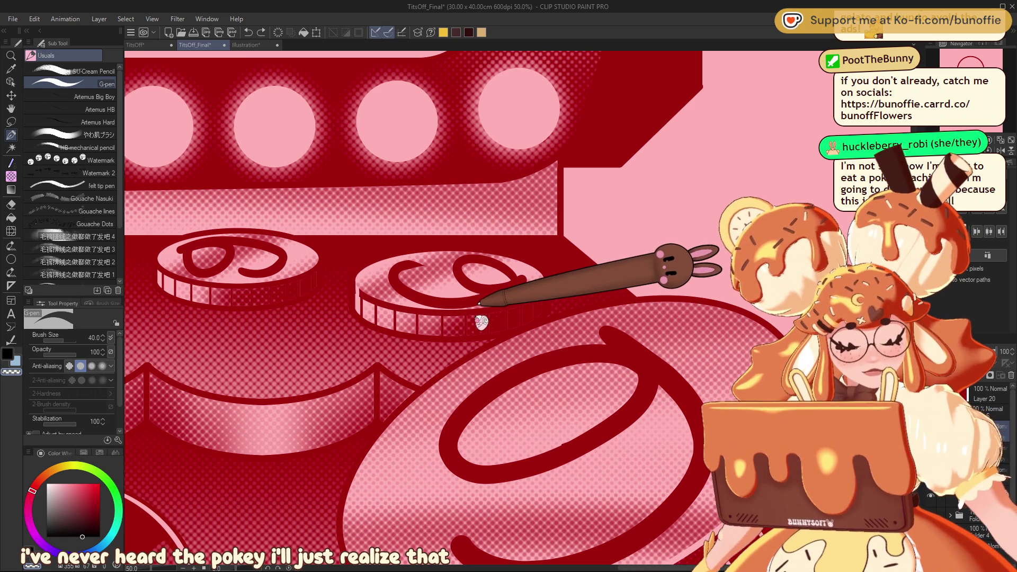
{"action": "key", "text": "ctrl+z"}
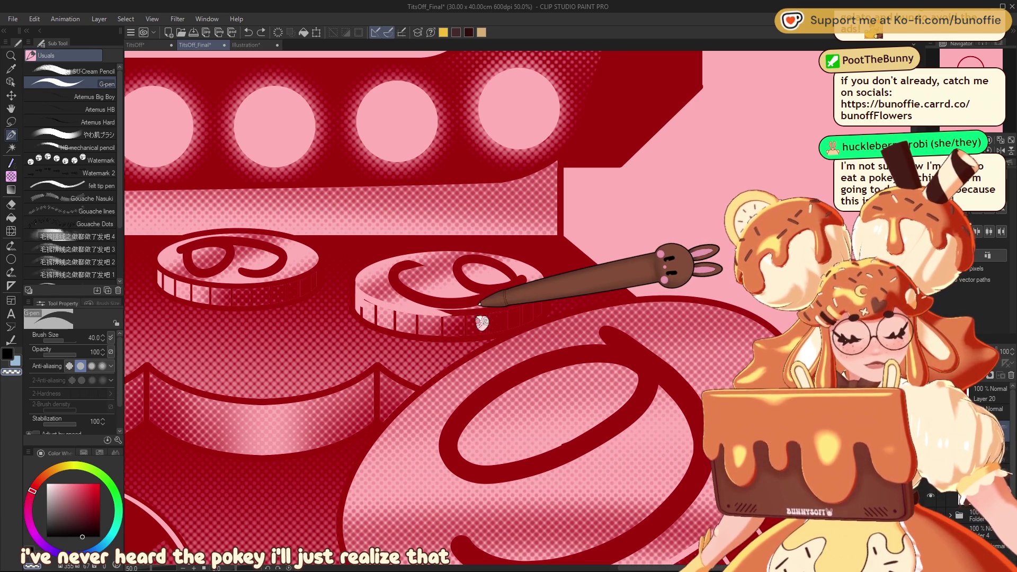
{"action": "left_click_drag", "start_coordinate": [445, 312], "coordinate": [503, 309]}
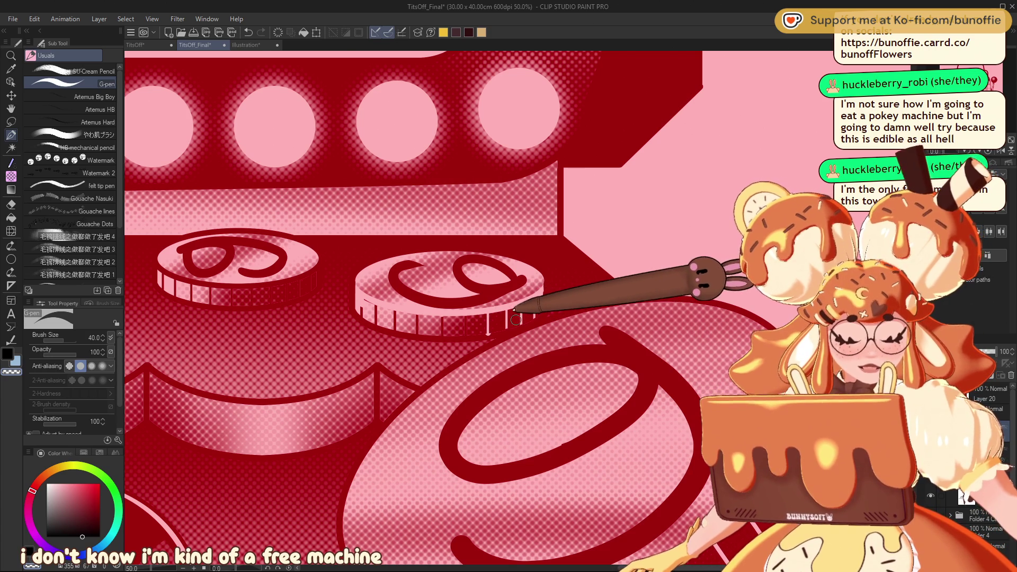
{"action": "key", "text": "ctrl+z"}
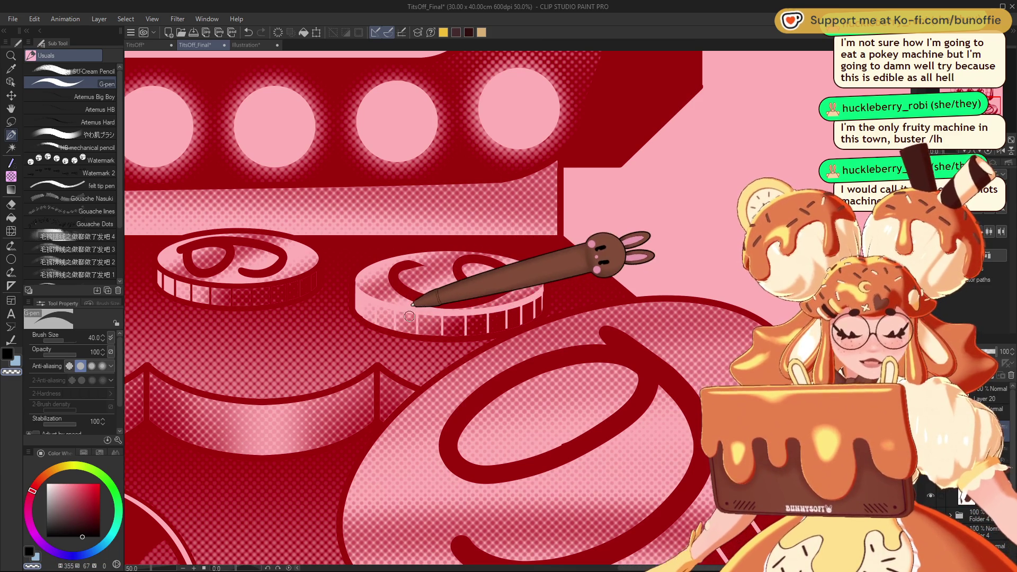
{"action": "key", "text": "ctrl+minus"}
{"action": "key", "text": "ctrl+minus"}
{"action": "key", "text": "ctrl+minus"}
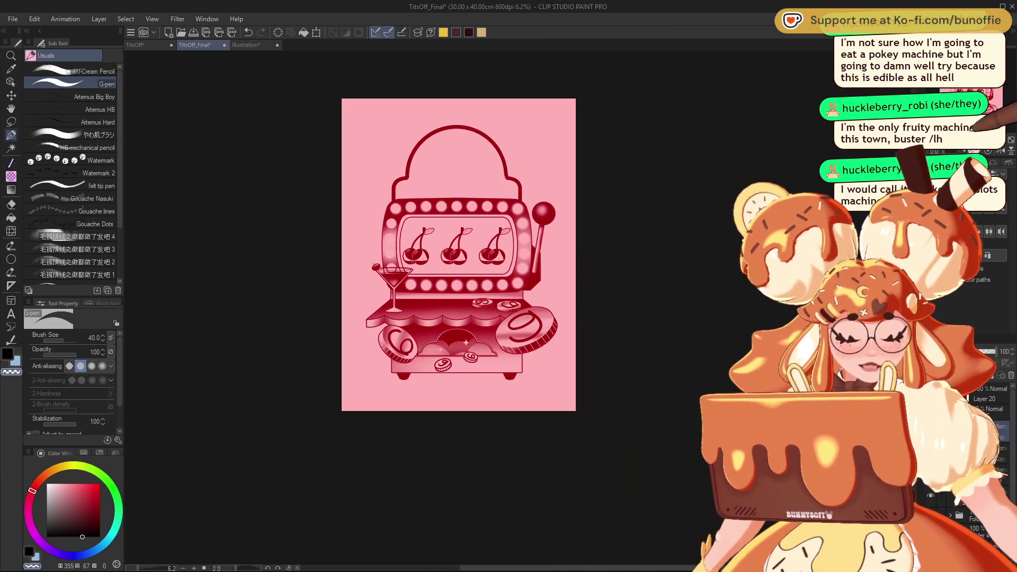
{"action": "key", "text": "ctrl+plus"}
{"action": "key", "text": "ctrl+plus"}
{"action": "key", "text": "ctrl+plus"}
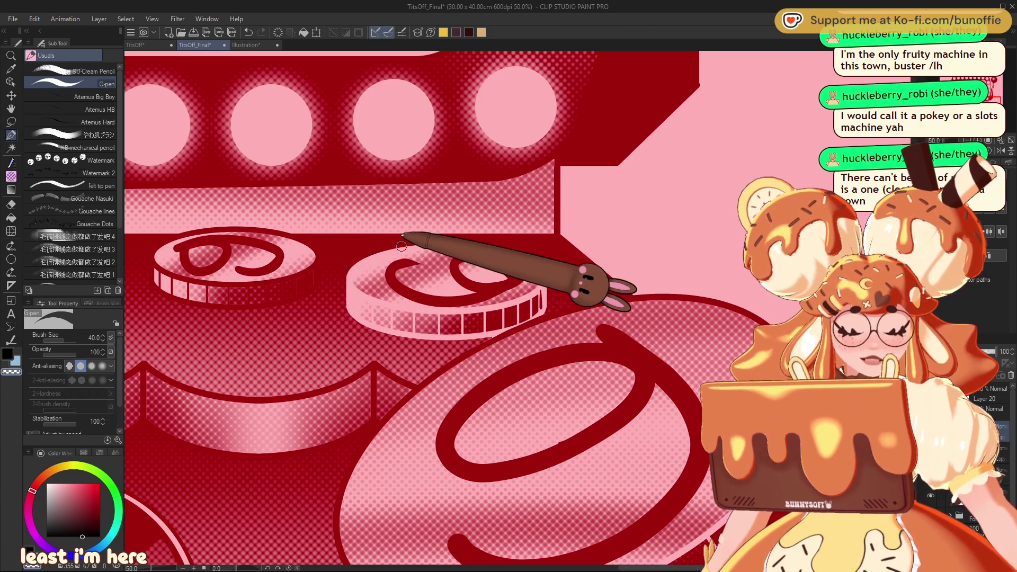
Add light stripes to the second coin's rim and a highlight along the left coin's bottom edge.
{"action": "left_click", "coordinate": [973, 131]}
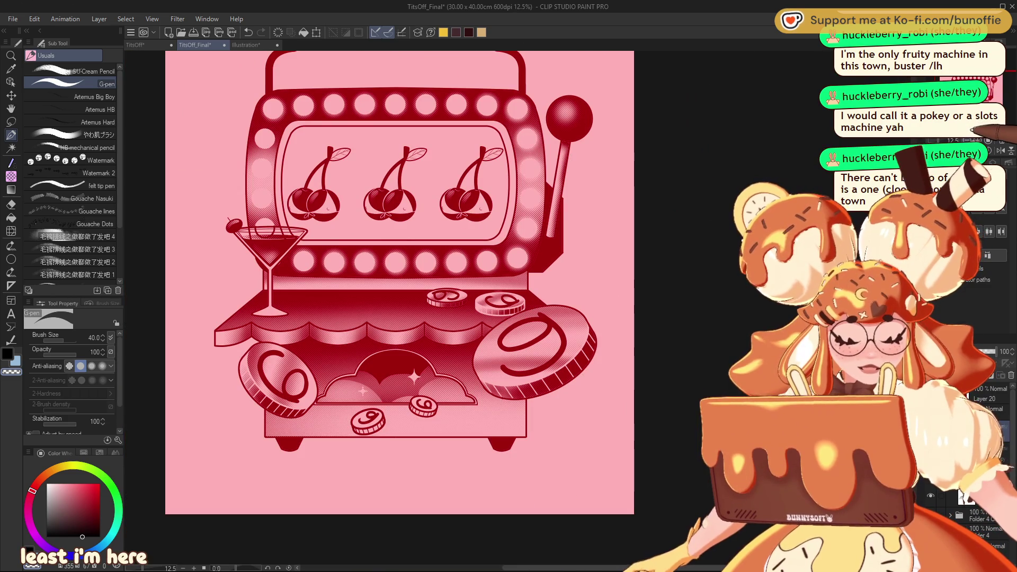
{"action": "left_click", "coordinate": [980, 129]}
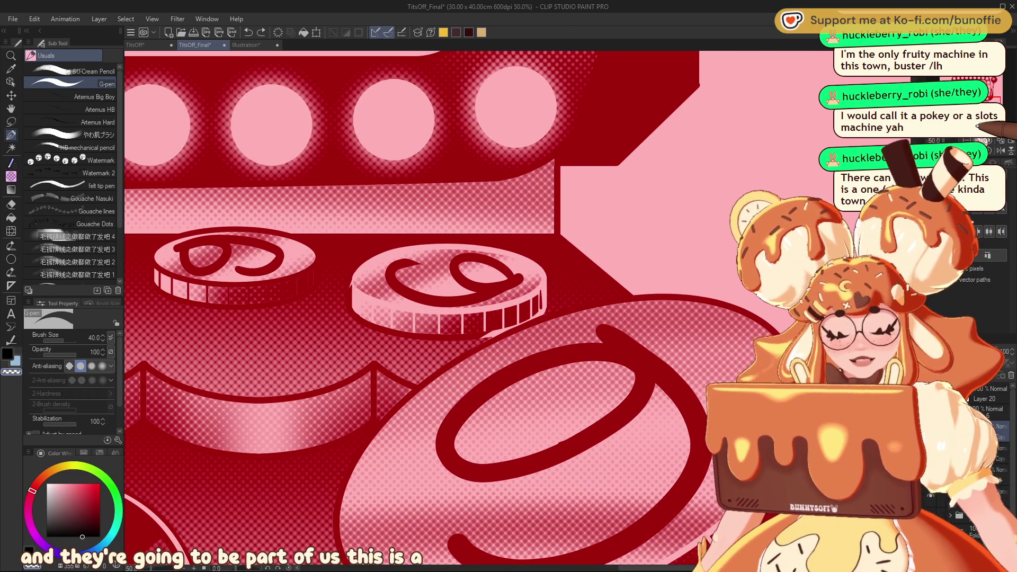
{"action": "mouse_move", "coordinate": [360, 256]}
{"action": "left_mouse_down"}
{"action": "mouse_move", "coordinate": [352, 297]}
{"action": "mouse_move", "coordinate": [397, 334]}
{"action": "mouse_move", "coordinate": [382, 328]}
{"action": "mouse_move", "coordinate": [455, 339]}
{"action": "mouse_move", "coordinate": [403, 336]}
{"action": "mouse_move", "coordinate": [447, 339]}
{"action": "left_mouse_up"}
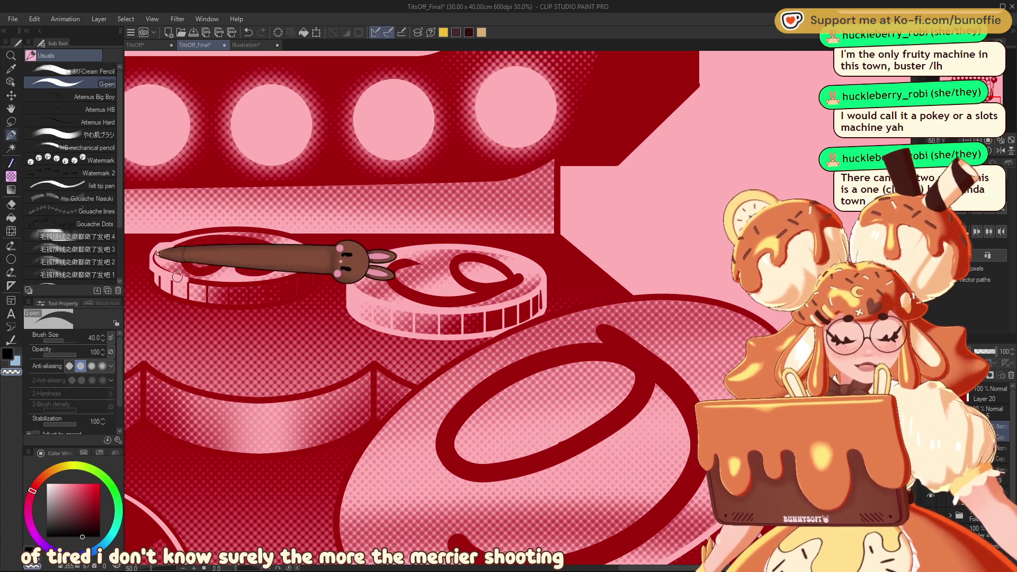
{"action": "left_click_drag", "start_coordinate": [159, 288], "coordinate": [246, 310]}
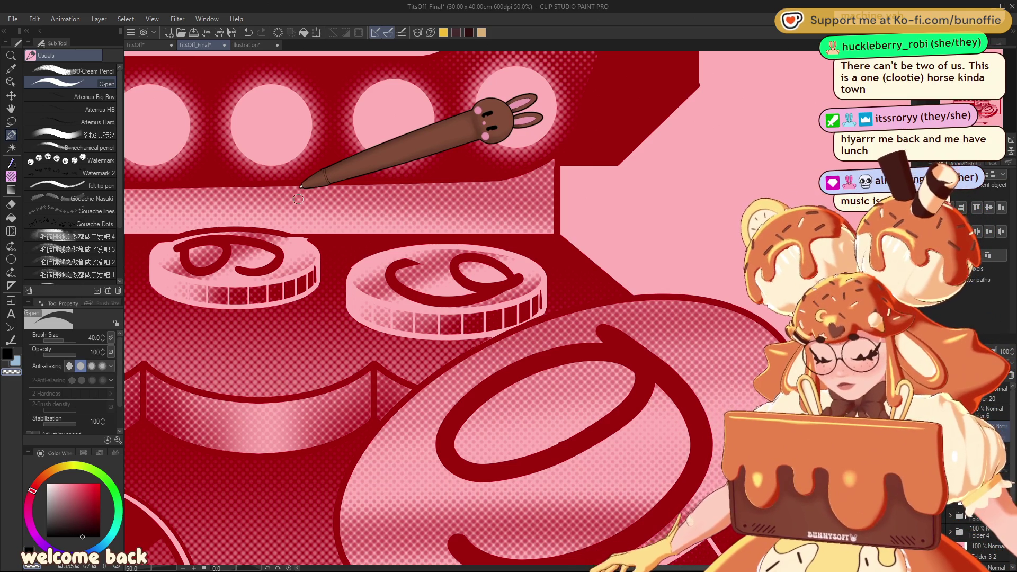
Shade the coin's ridged side edge dark red with the G-pen.
{"action": "key", "text": "ctrl+minus"}
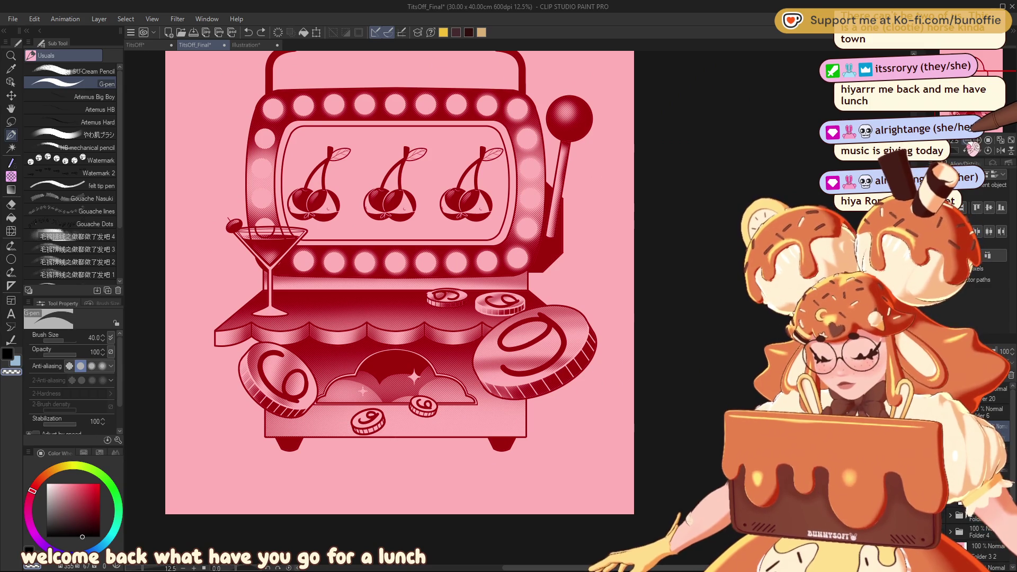
{"action": "key", "text": "ctrl+plus"}
{"action": "key", "text": "ctrl+plus"}
{"action": "key", "text": "ctrl+plus"}
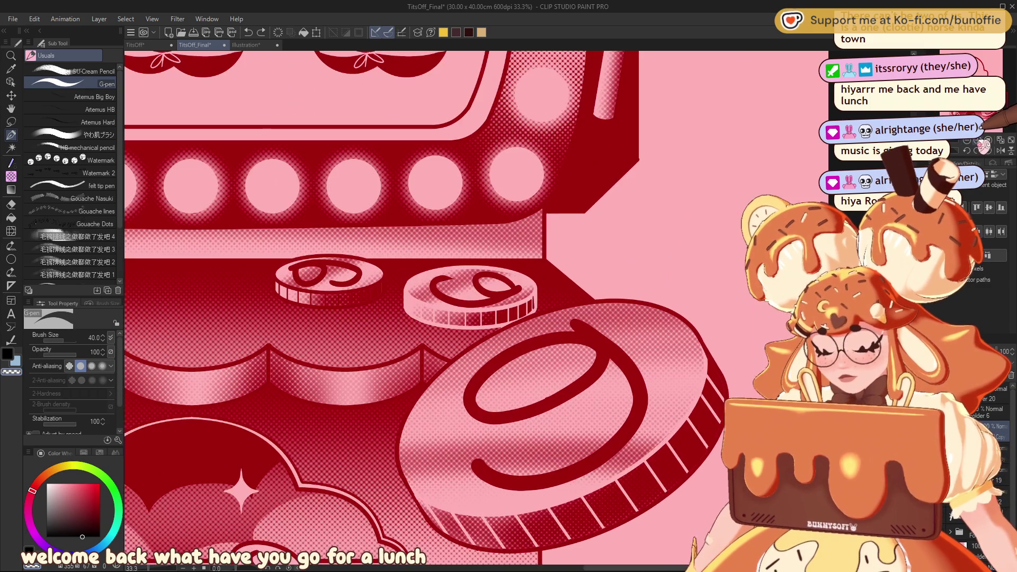
{"action": "scroll", "coordinate": [424, 307], "scroll_direction": "left", "scroll_amount": 5}
{"action": "key", "text": "ctrl+plus"}
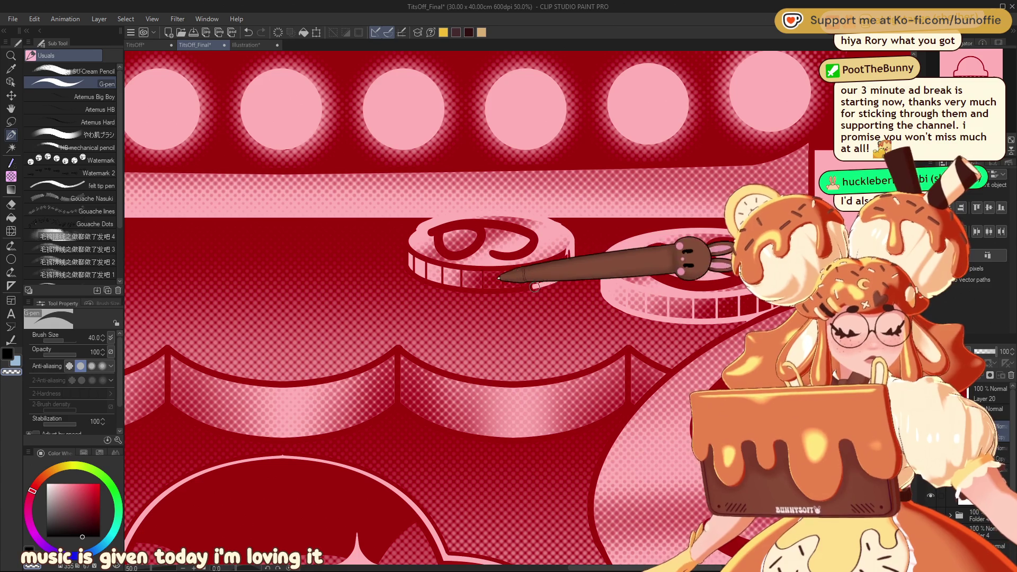
{"action": "left_click_drag", "start_coordinate": [567, 264], "coordinate": [503, 281]}
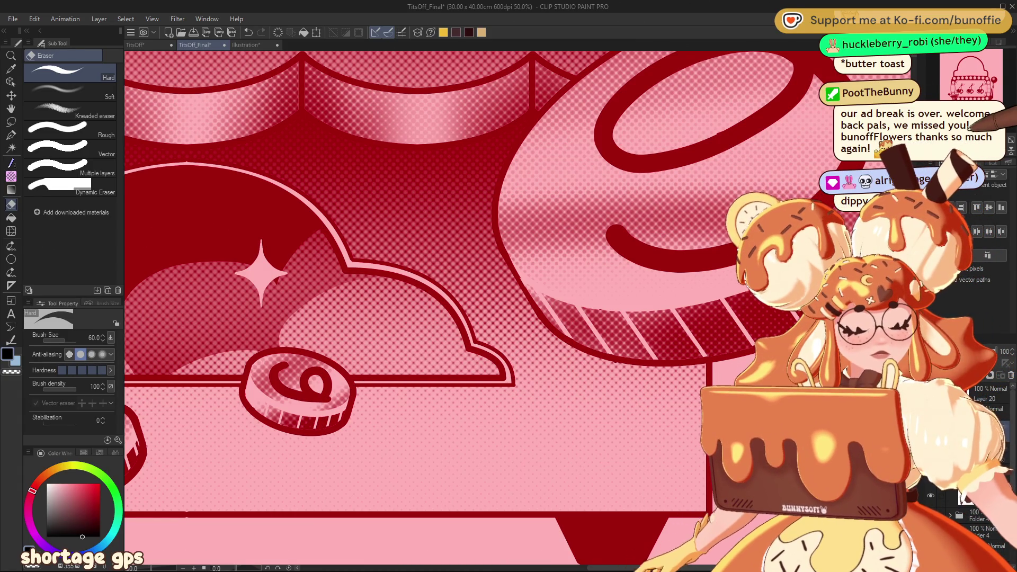
Erase along the cloud opening's edge with the Hard Eraser at size 120, then return it to 60.
{"action": "key", "text": "ctrl+minus"}
{"action": "key", "text": "ctrl+minus"}
{"action": "left_click_drag", "start_coordinate": [439, 243], "coordinate": [518, 287]}
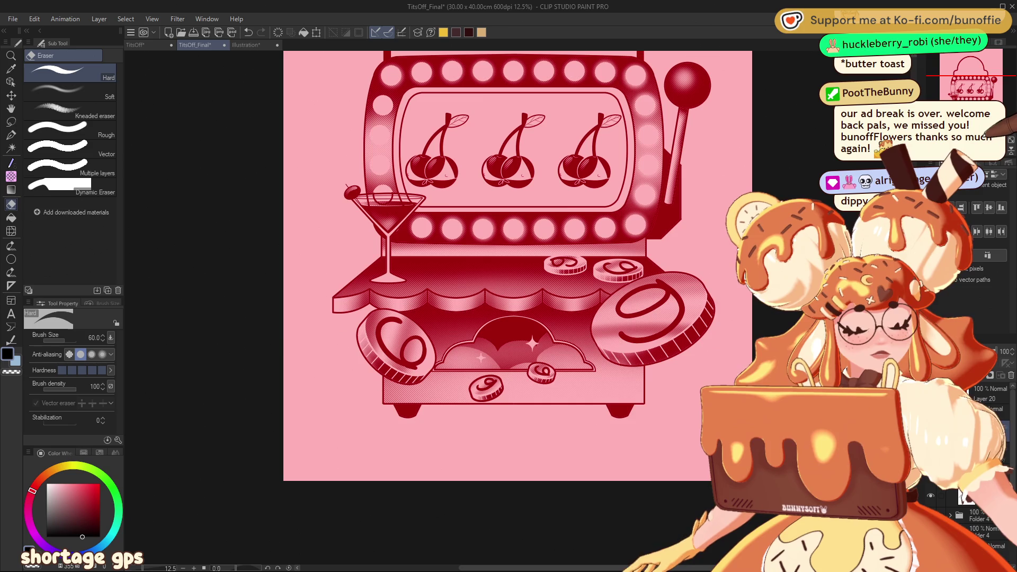
{"action": "scroll", "coordinate": [511, 360], "scroll_direction": "up", "scroll_amount": 3}
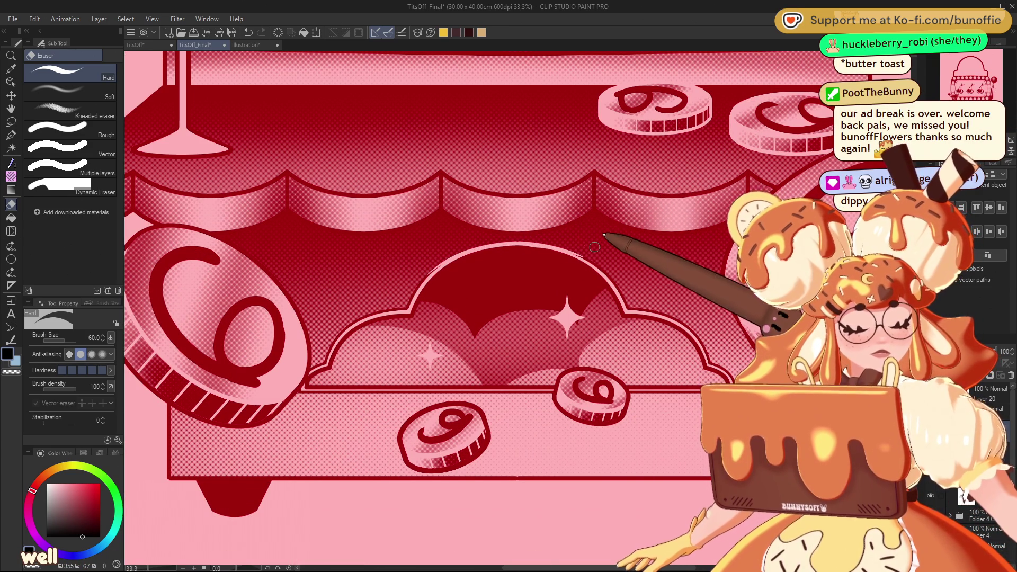
{"action": "key", "text": "bracketright"}
{"action": "key", "text": "bracketright"}
{"action": "key", "text": "bracketright"}
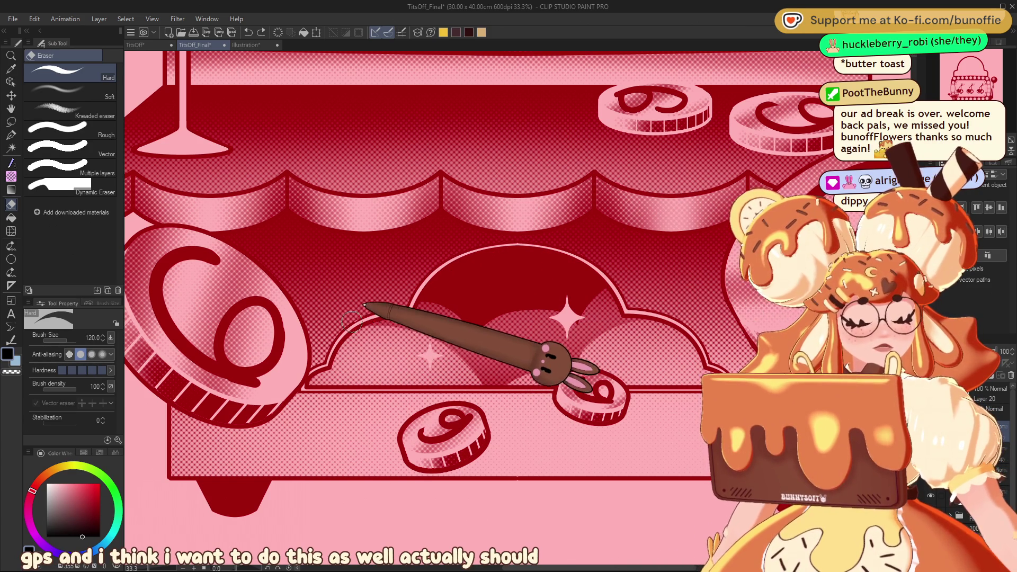
{"action": "mouse_move", "coordinate": [357, 317]}
{"action": "left_mouse_down"}
{"action": "mouse_move", "coordinate": [410, 305]}
{"action": "mouse_move", "coordinate": [458, 247]}
{"action": "left_mouse_up"}
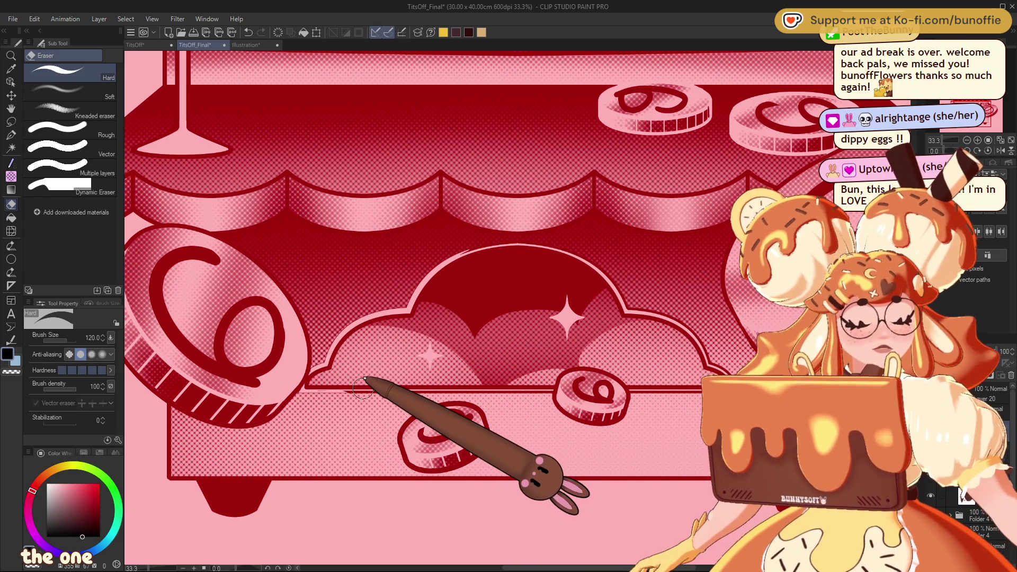
{"action": "key", "text": "bracketleft"}
{"action": "key", "text": "bracketleft"}
{"action": "key", "text": "bracketleft"}
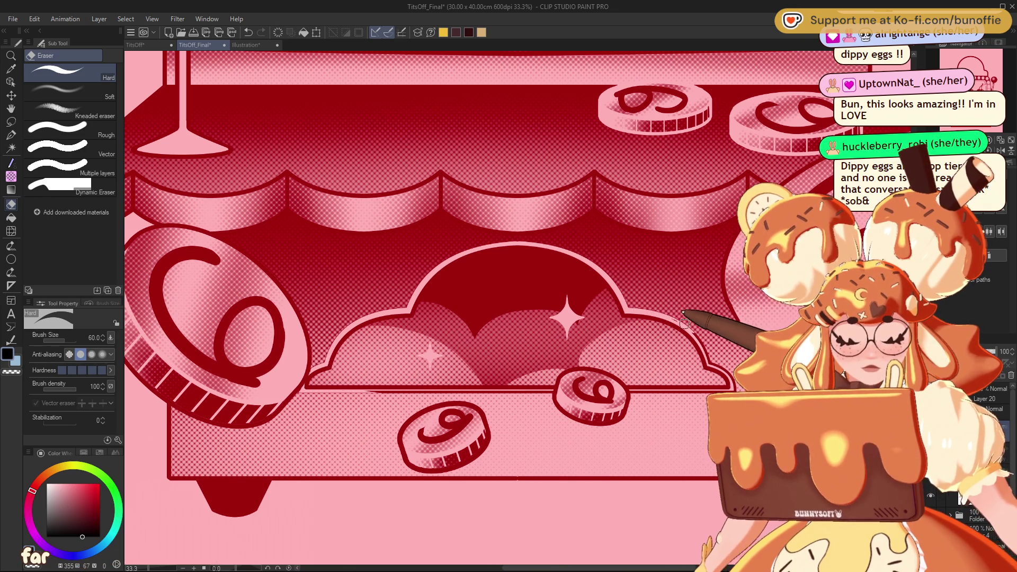
{"action": "left_click_drag", "start_coordinate": [693, 334], "coordinate": [398, 280]}
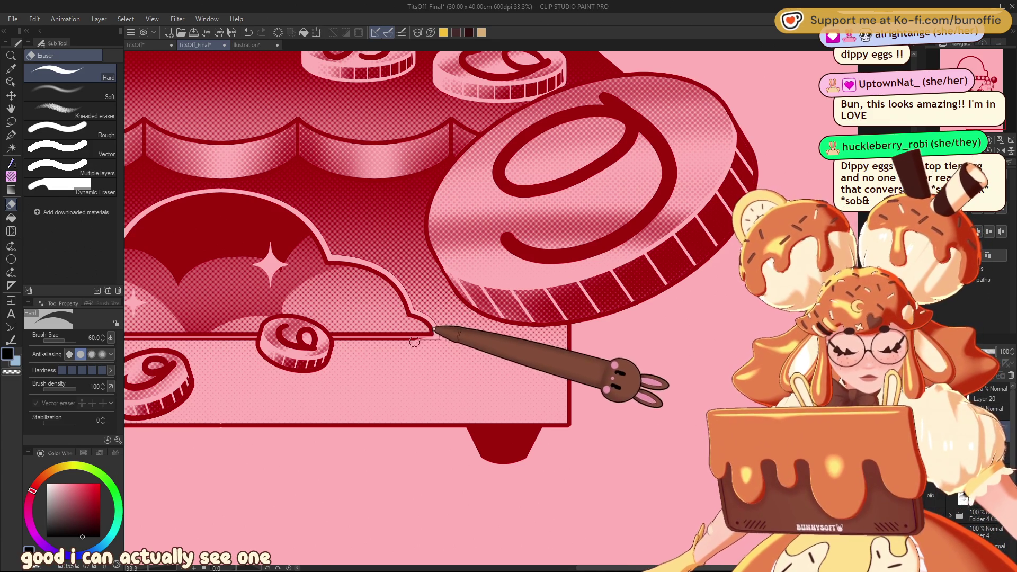
Erase a short light gap leftward along the box's top outline, then refocus on the lever.
{"action": "left_click_drag", "start_coordinate": [417, 341], "coordinate": [398, 340]}
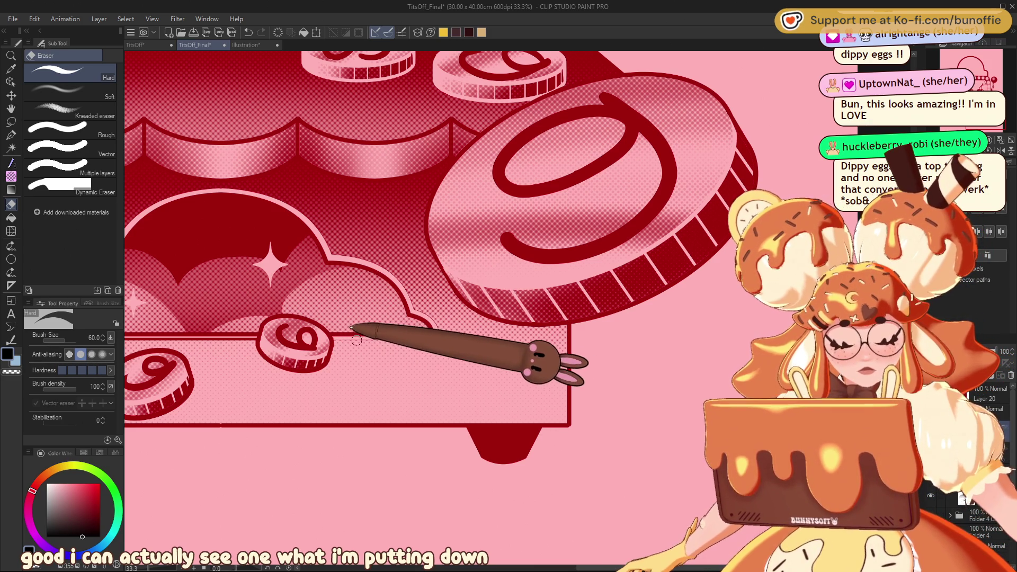
{"action": "scroll", "coordinate": [536, 324], "scroll_direction": "down", "scroll_amount": 2}
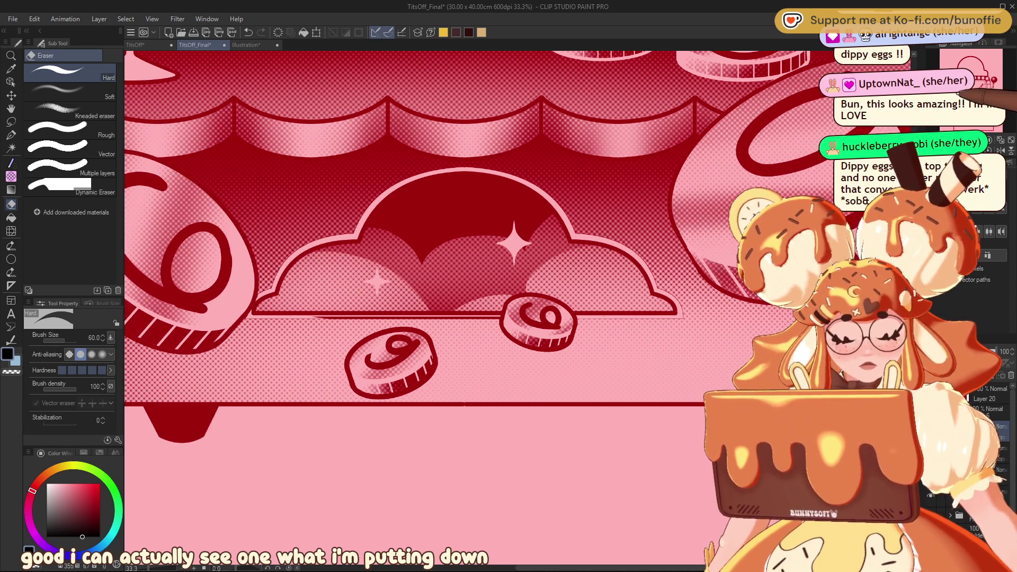
{"action": "scroll", "coordinate": [536, 324], "scroll_direction": "up", "scroll_amount": 2}
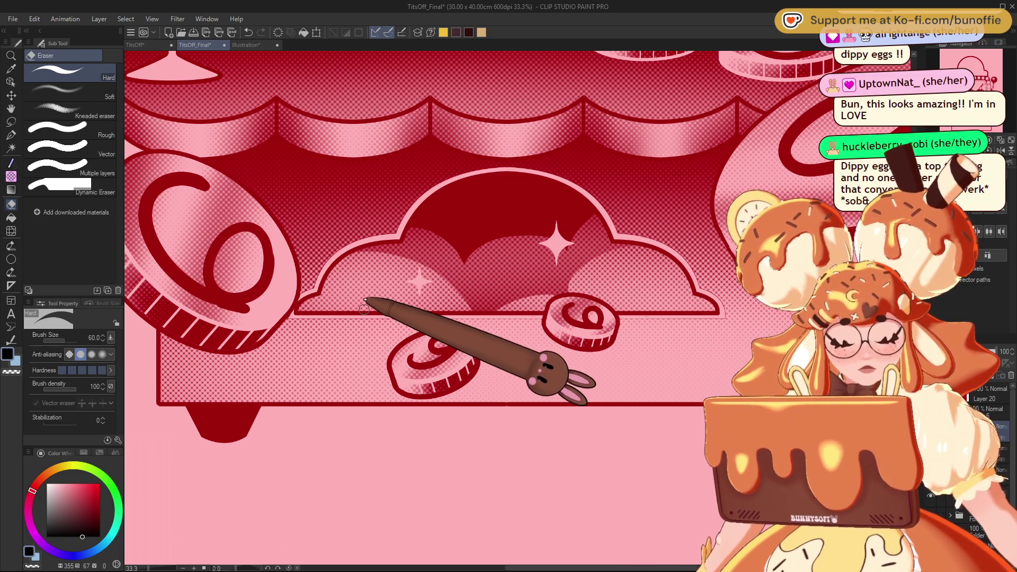
{"action": "key", "text": "ctrl+0"}
{"action": "left_click_drag", "start_coordinate": [979, 87], "coordinate": [1001, 83]}
{"action": "key", "text": "ctrl+plus"}
{"action": "key", "text": "ctrl+plus"}
{"action": "key", "text": "ctrl+plus"}
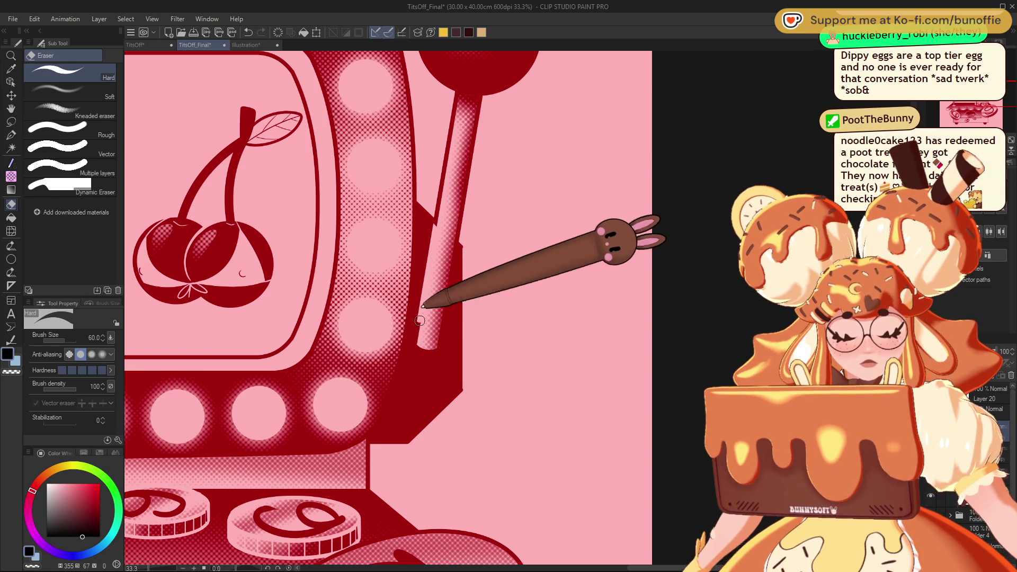
Erase a light line along the lever's right edge.
{"action": "left_click_drag", "start_coordinate": [453, 246], "coordinate": [445, 346]}
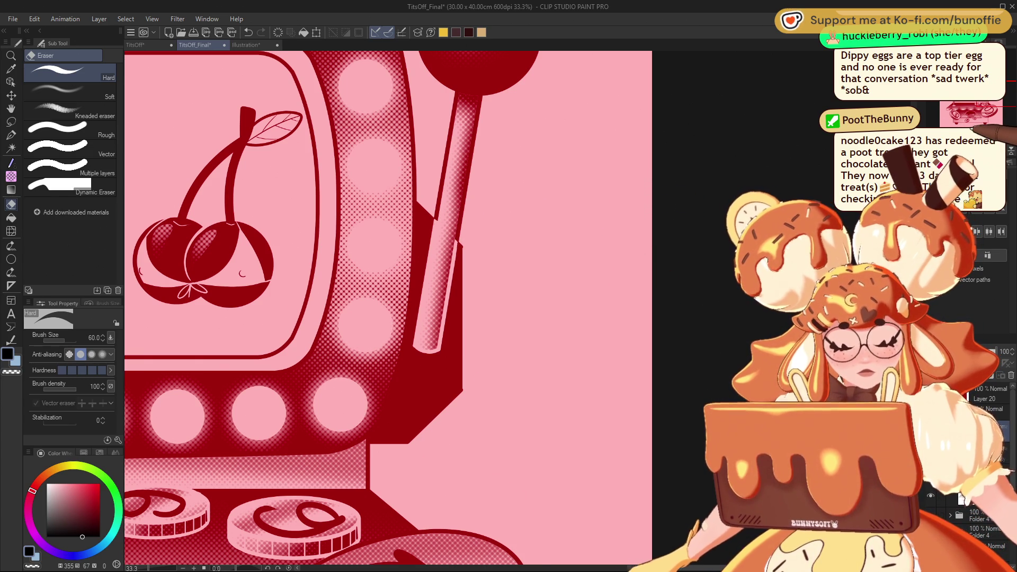
{"action": "scroll", "coordinate": [370, 307], "scroll_direction": "down", "scroll_amount": 4}
{"action": "scroll", "coordinate": [371, 307], "scroll_direction": "down", "scroll_amount": 1}
{"action": "scroll", "coordinate": [371, 307], "scroll_direction": "up", "scroll_amount": 1}
{"action": "scroll", "coordinate": [371, 307], "scroll_direction": "up", "scroll_amount": 4}
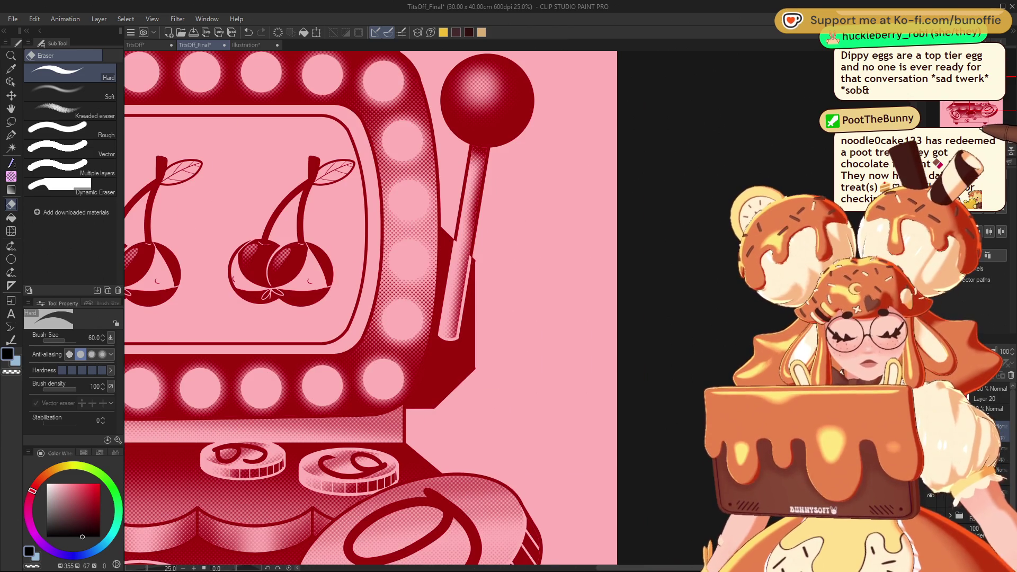
{"action": "scroll", "coordinate": [370, 307], "scroll_direction": "down", "scroll_amount": 3}
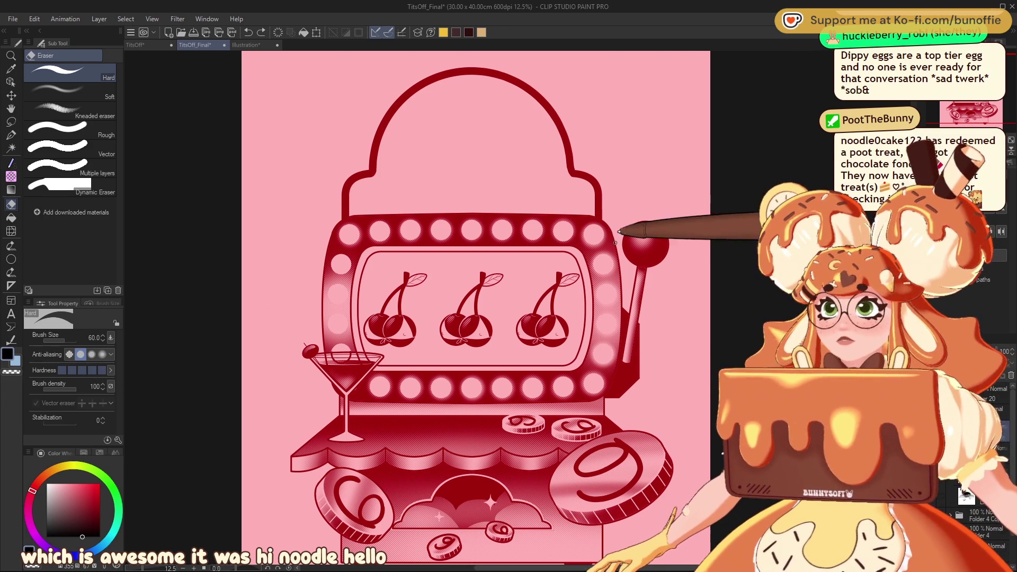
Check the whole poster, then switch to the Figure tool for curved lines.
{"action": "key", "text": "ctrl+minus"}
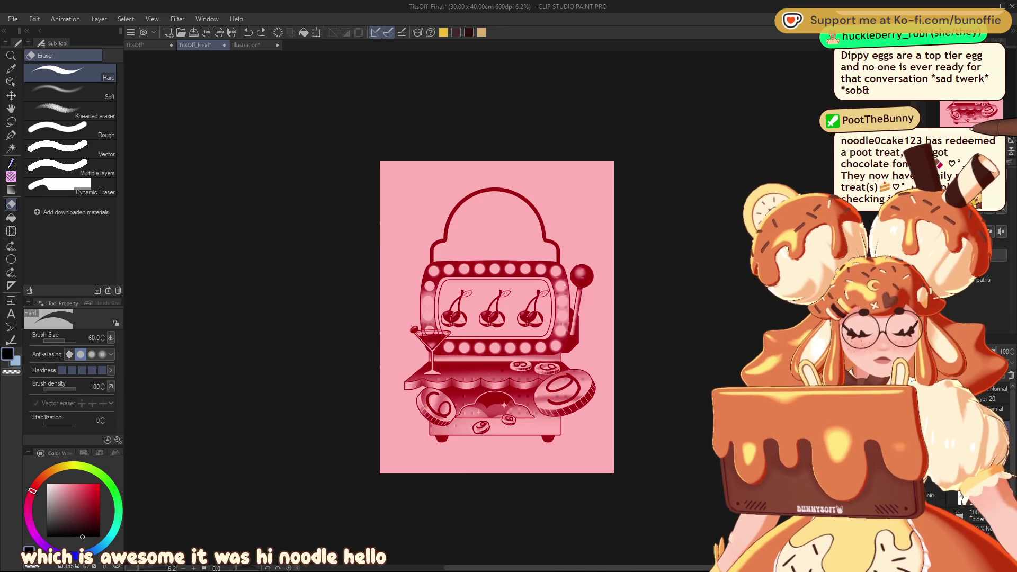
{"action": "key", "text": "ctrl+plus"}
{"action": "key", "text": "ctrl+plus"}
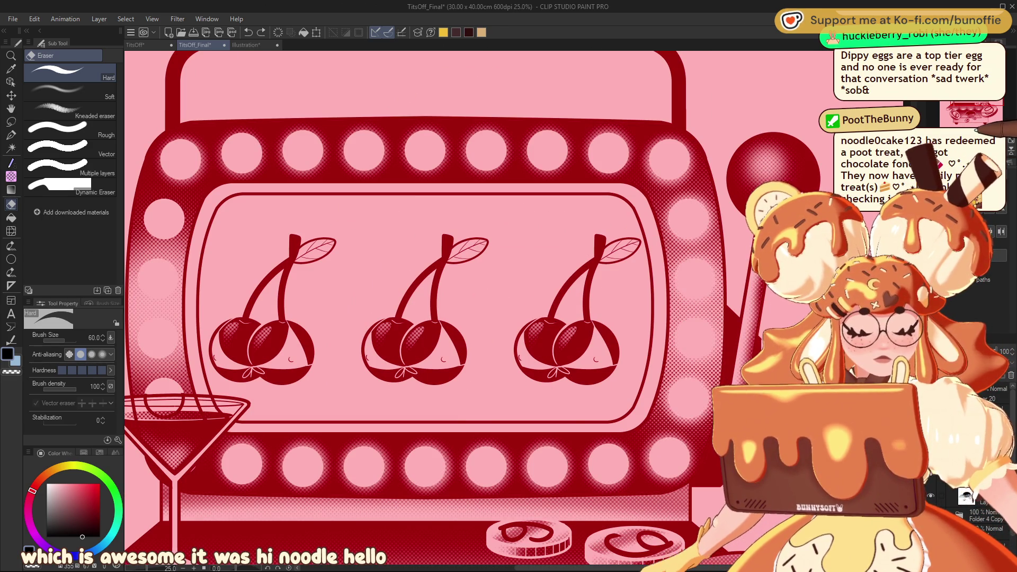
{"action": "key", "text": "ctrl+minus"}
{"action": "key", "text": "ctrl+minus"}
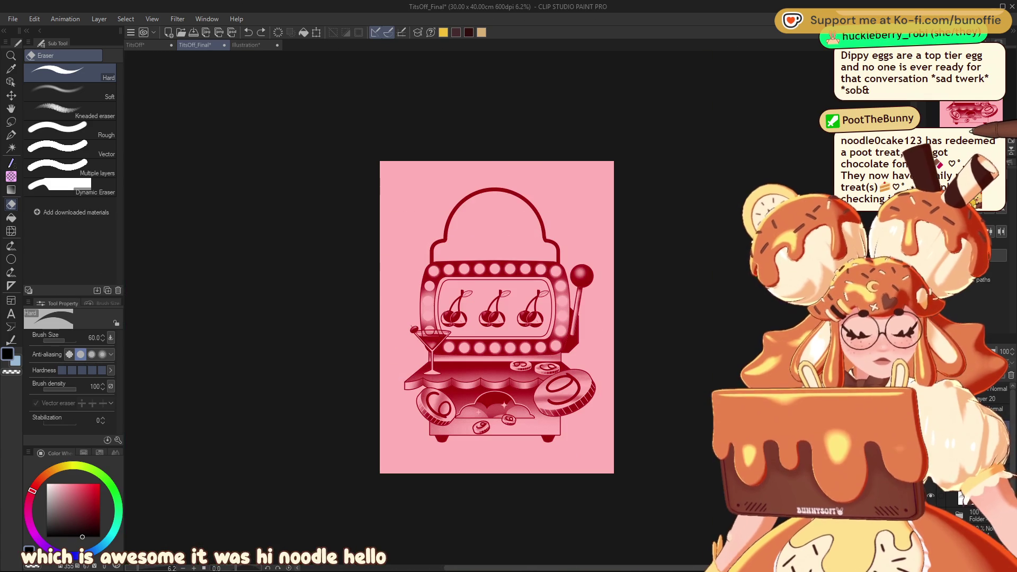
{"action": "key", "text": "ctrl+plus"}
{"action": "key", "text": "ctrl+plus"}
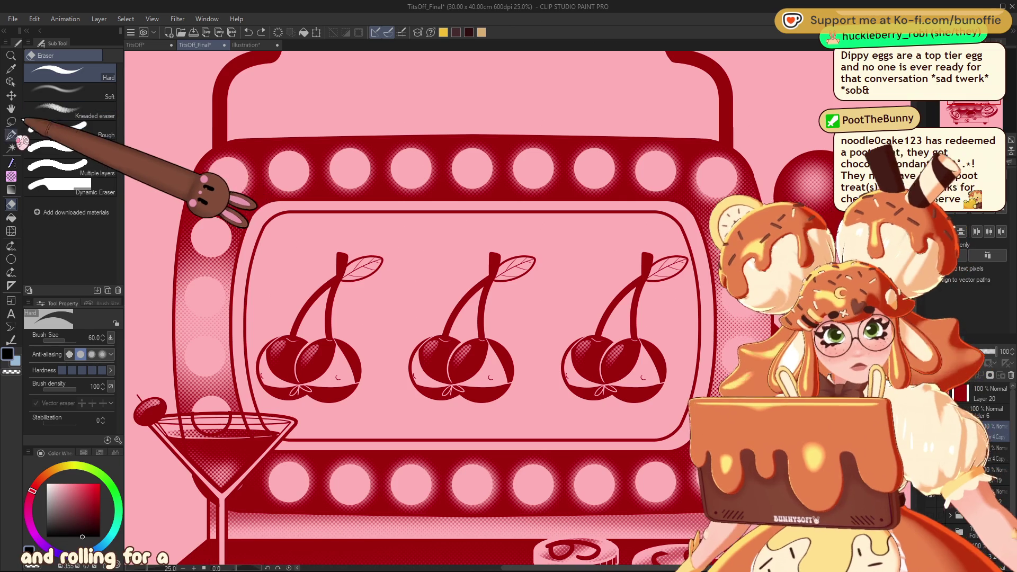
{"action": "left_click", "coordinate": [12, 259]}
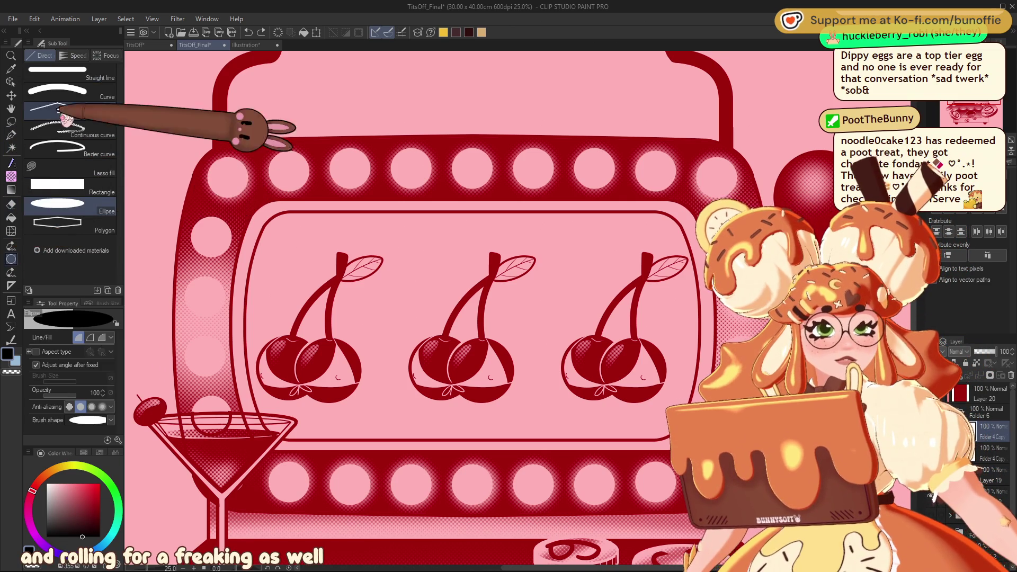
Save the poster, then draw a trial vertical Curve divider across the slot window and undo it.
{"action": "left_click", "coordinate": [104, 89]}
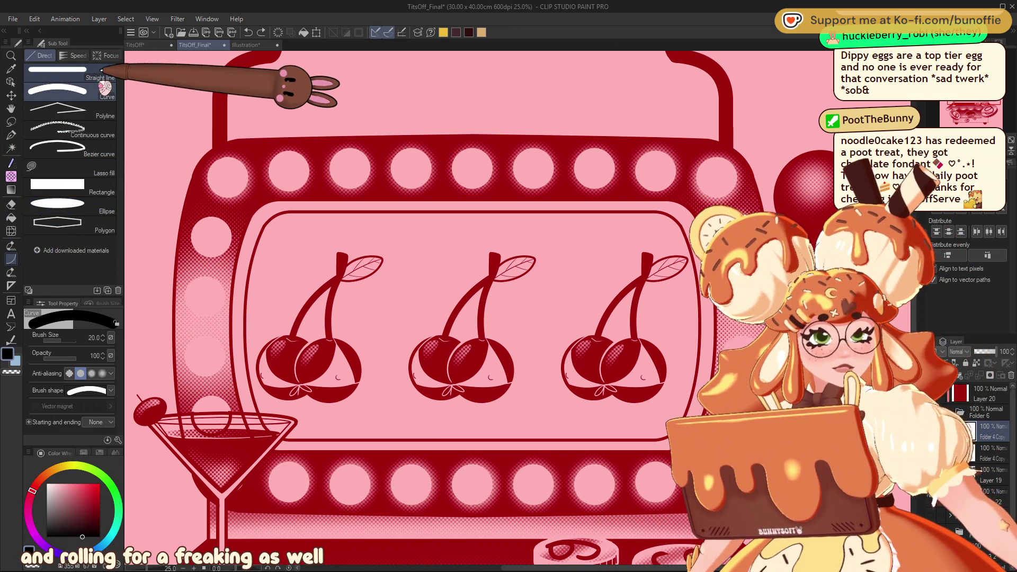
{"action": "key", "text": "ctrl+s"}
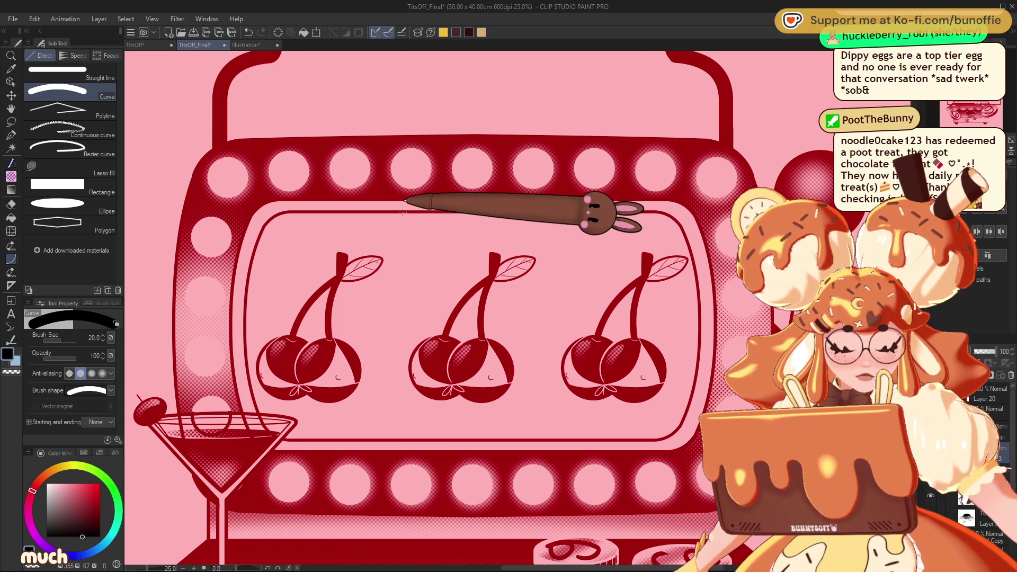
{"action": "left_click_drag", "start_coordinate": [402, 213], "coordinate": [403, 438]}
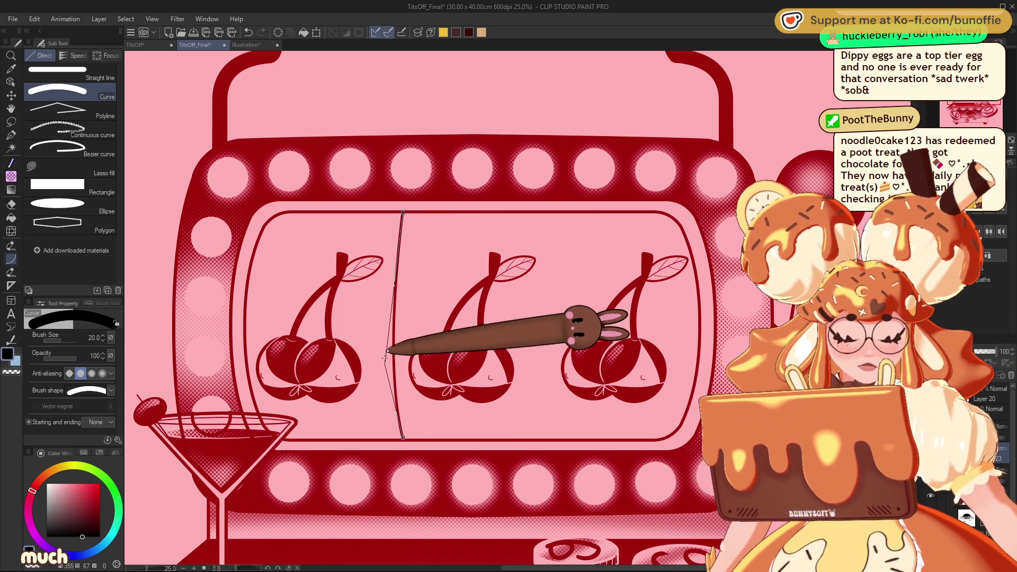
{"action": "left_click", "coordinate": [399, 322]}
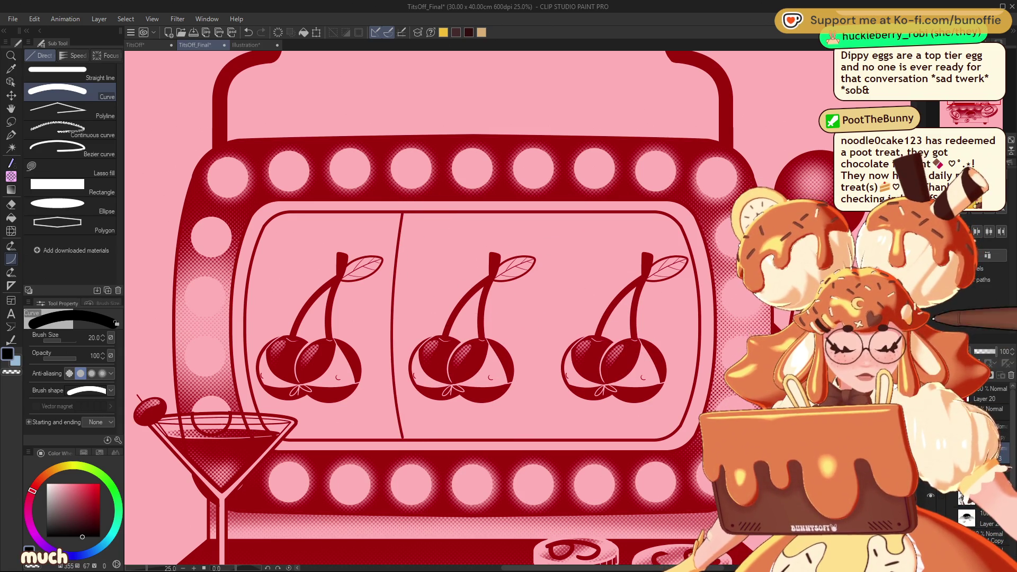
{"action": "key", "text": "ctrl+z"}
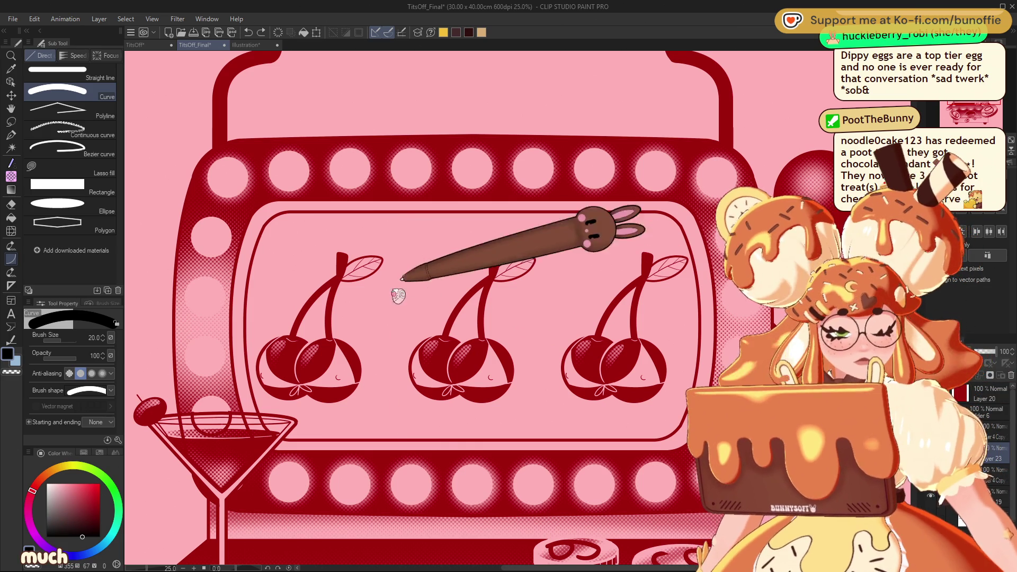
Lasso a sliver along the slot window's left edge, then clear the selection.
{"action": "left_click", "coordinate": [10, 121]}
{"action": "mouse_move", "coordinate": [287, 216]}
{"action": "left_mouse_down"}
{"action": "mouse_move", "coordinate": [269, 205]}
{"action": "mouse_move", "coordinate": [245, 360]}
{"action": "left_mouse_up"}
{"action": "left_click", "coordinate": [168, 383]}
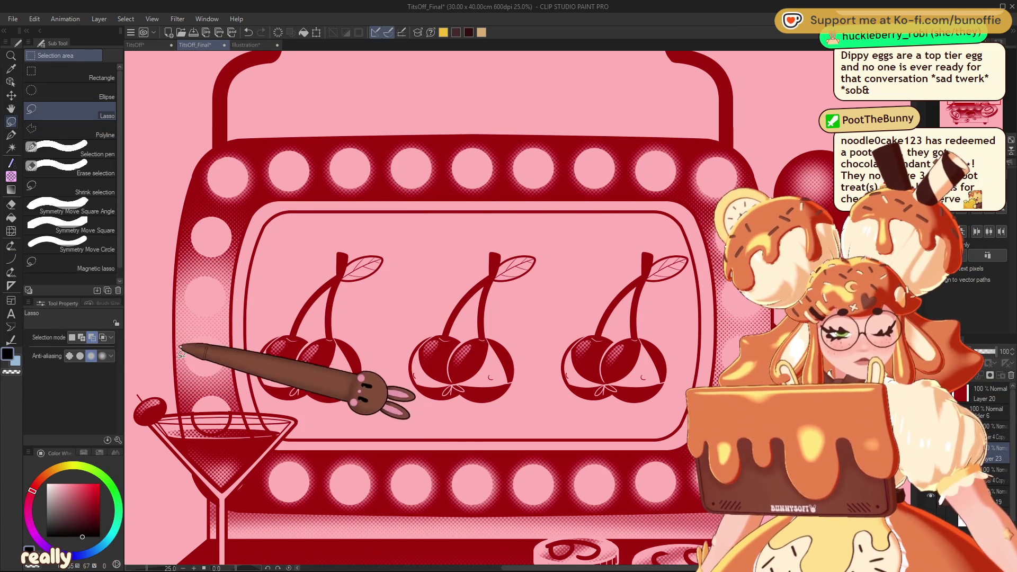
Lasso the slot window's right edge and move its copy between the second and third cherries.
{"action": "left_click_drag", "start_coordinate": [670, 229], "coordinate": [695, 301]}
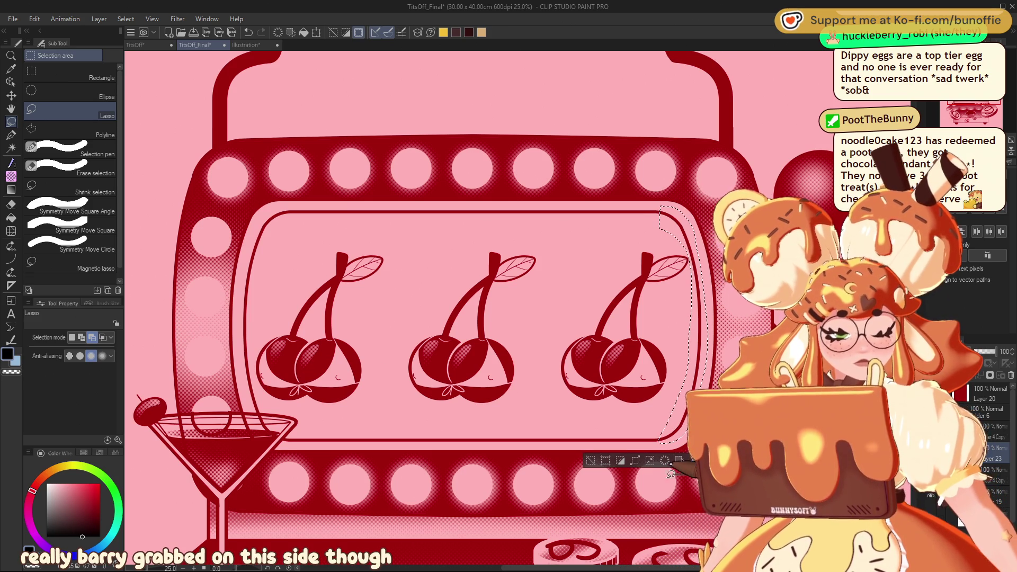
{"action": "key", "text": "ctrl+z"}
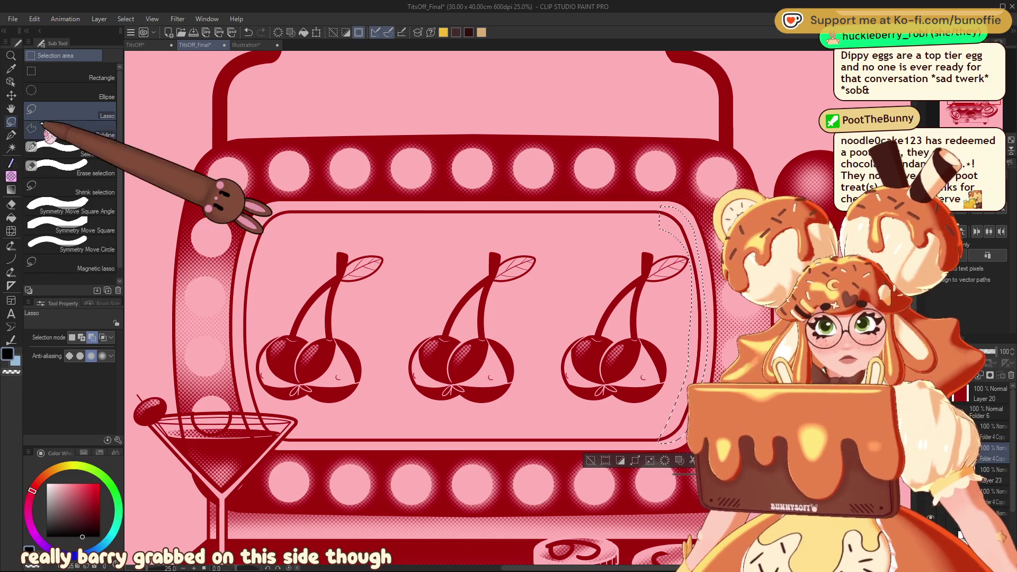
{"action": "left_click", "coordinate": [11, 96]}
{"action": "left_click_drag", "start_coordinate": [683, 418], "coordinate": [542, 416]}
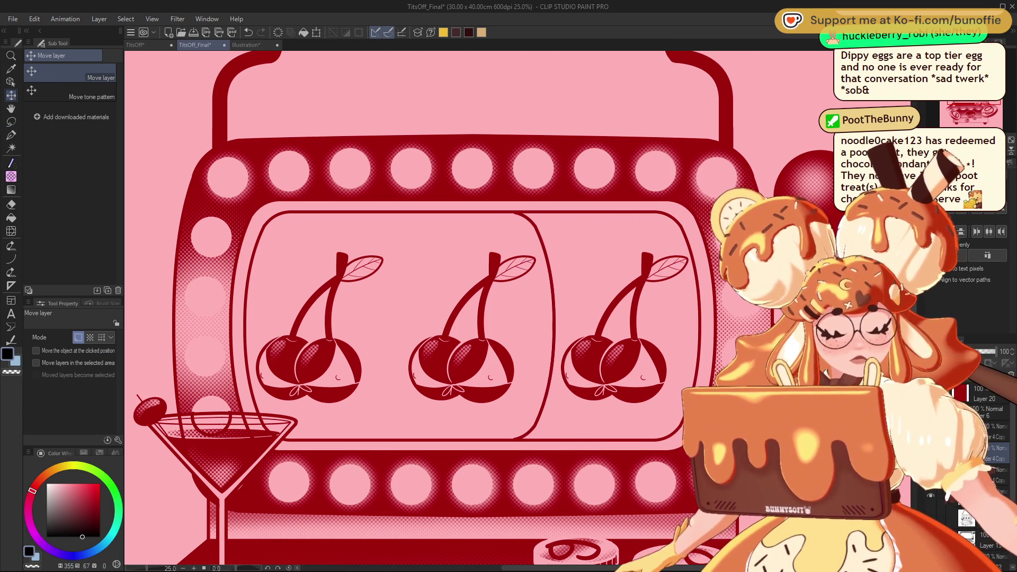
Flip the copied divider horizontally and place it left of the middle cherry.
{"action": "key", "text": "ctrl+t"}
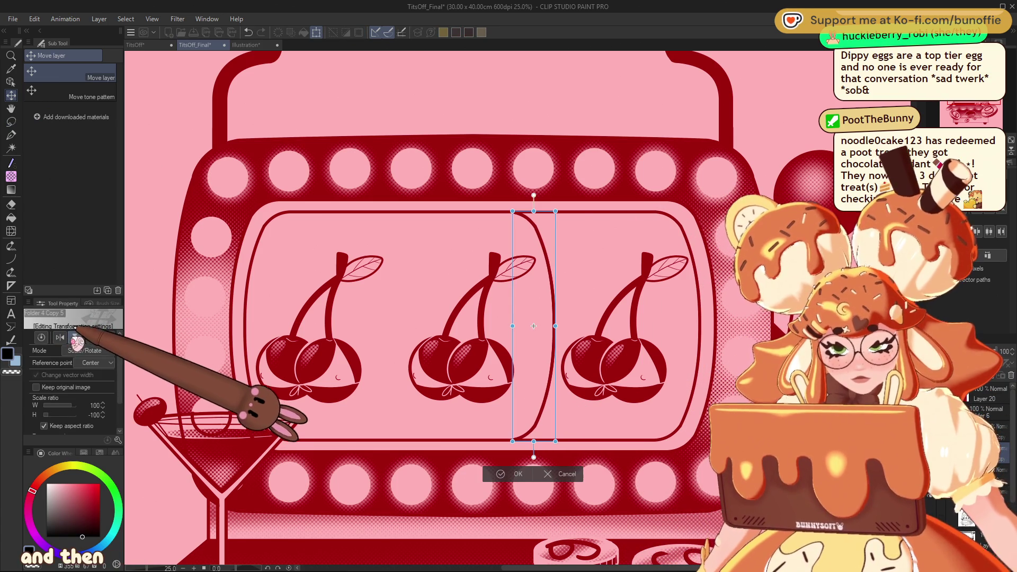
{"action": "left_click", "coordinate": [75, 337]}
{"action": "left_click", "coordinate": [60, 337]}
{"action": "left_click_drag", "start_coordinate": [519, 386], "coordinate": [385, 384]}
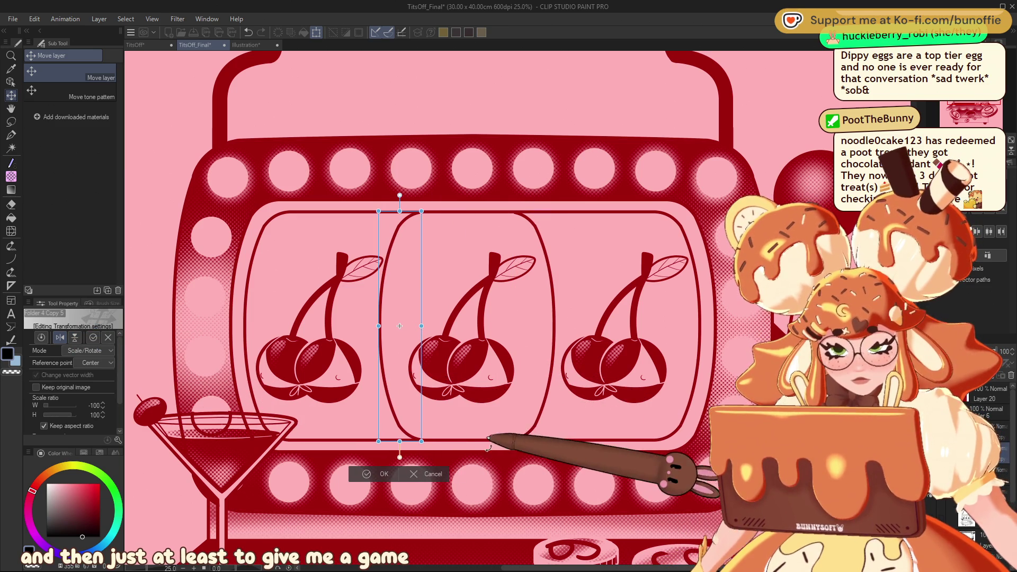
{"action": "left_click_drag", "start_coordinate": [402, 434], "coordinate": [407, 433]}
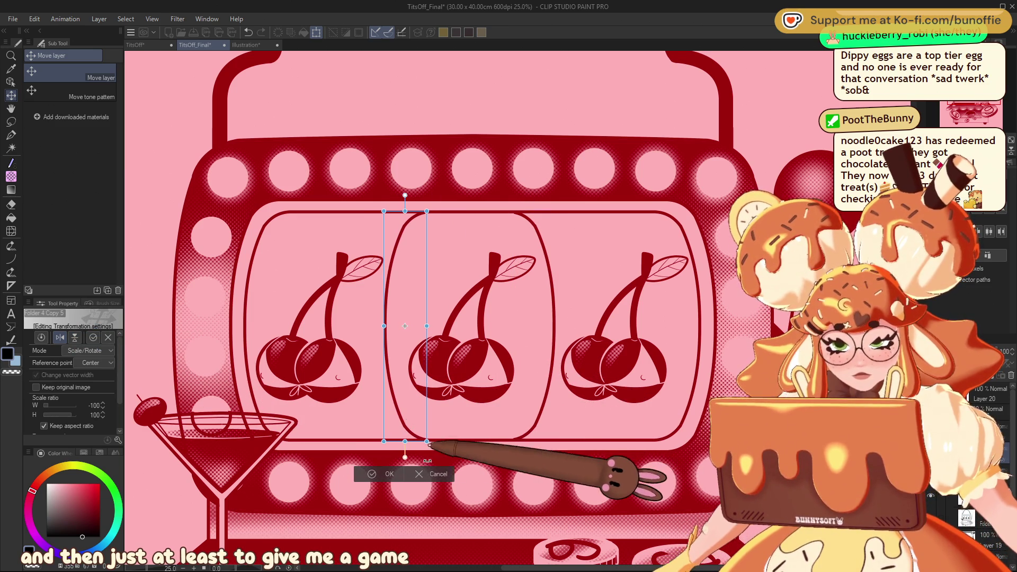
{"action": "left_click", "coordinate": [384, 474]}
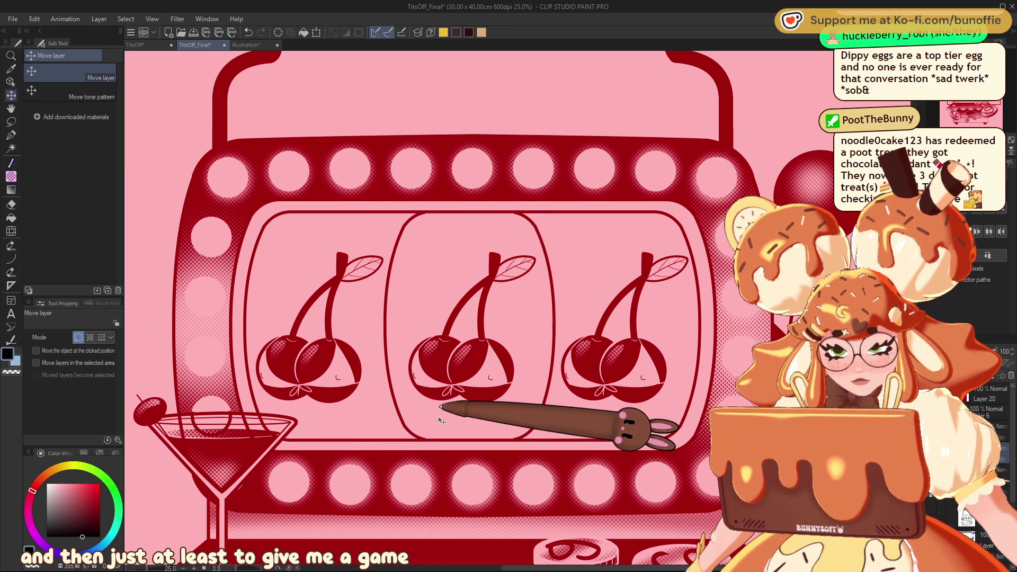
Lower the middle reel outline layer's opacity to 38%.
{"action": "scroll", "coordinate": [439, 420], "scroll_direction": "down", "scroll_amount": 5}
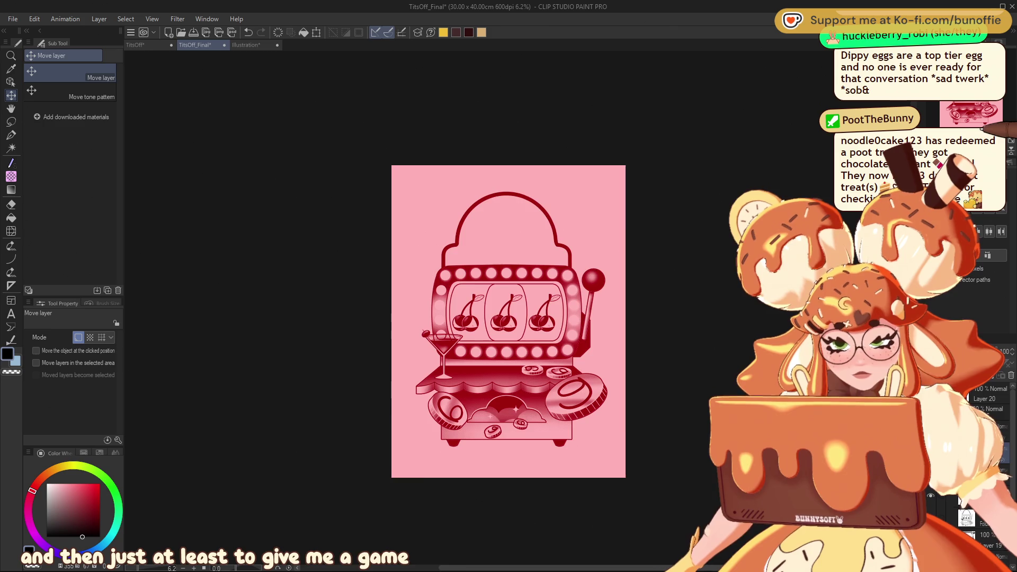
{"action": "scroll", "coordinate": [519, 310], "scroll_direction": "up", "scroll_amount": 6}
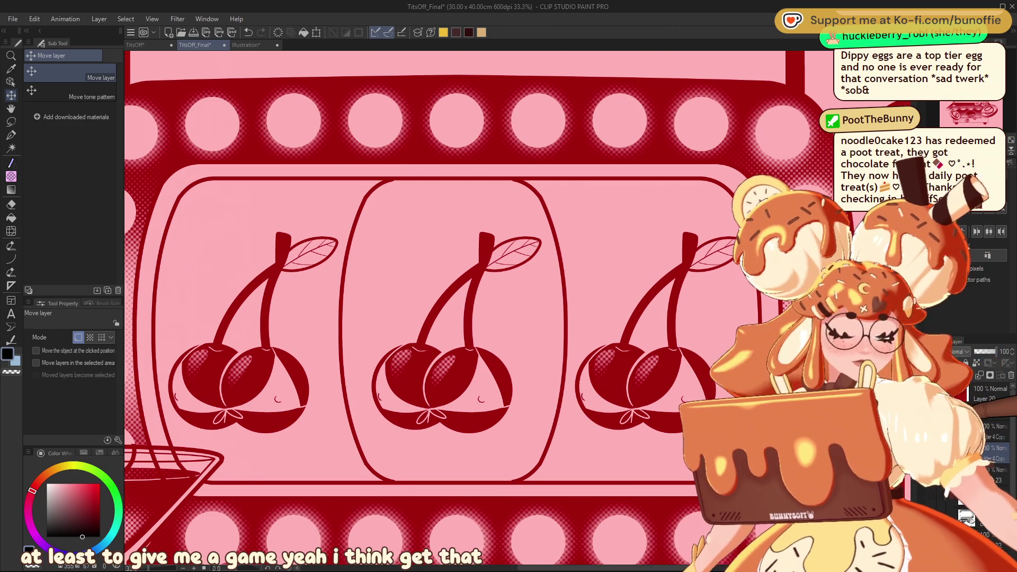
{"action": "left_click_drag", "start_coordinate": [996, 351], "coordinate": [980, 351]}
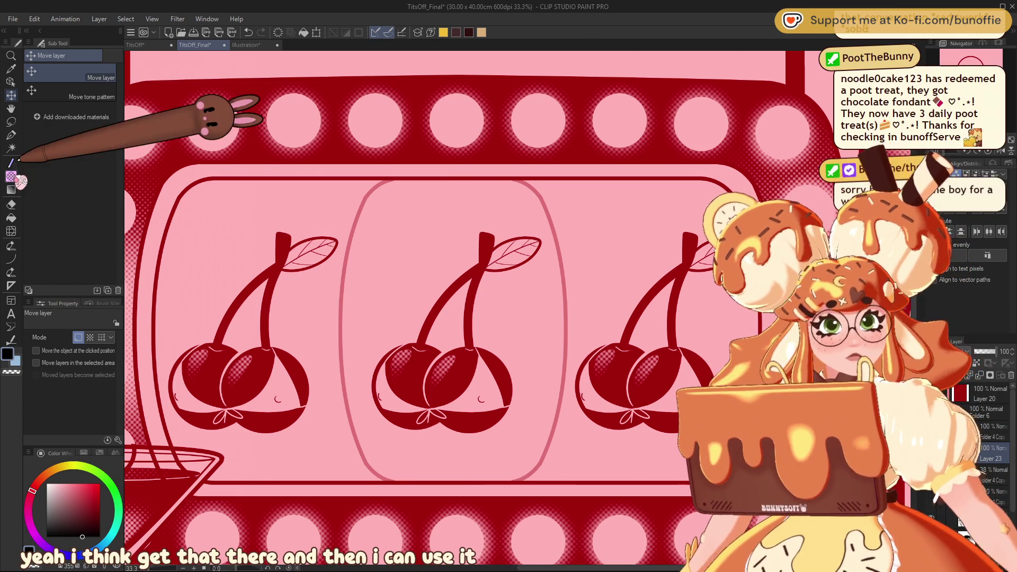
Draw a left-bowed Curve divider beside the middle cherry; a right-hand attempt is undone.
{"action": "left_click", "coordinate": [10, 258]}
{"action": "left_click_drag", "start_coordinate": [372, 180], "coordinate": [373, 481]}
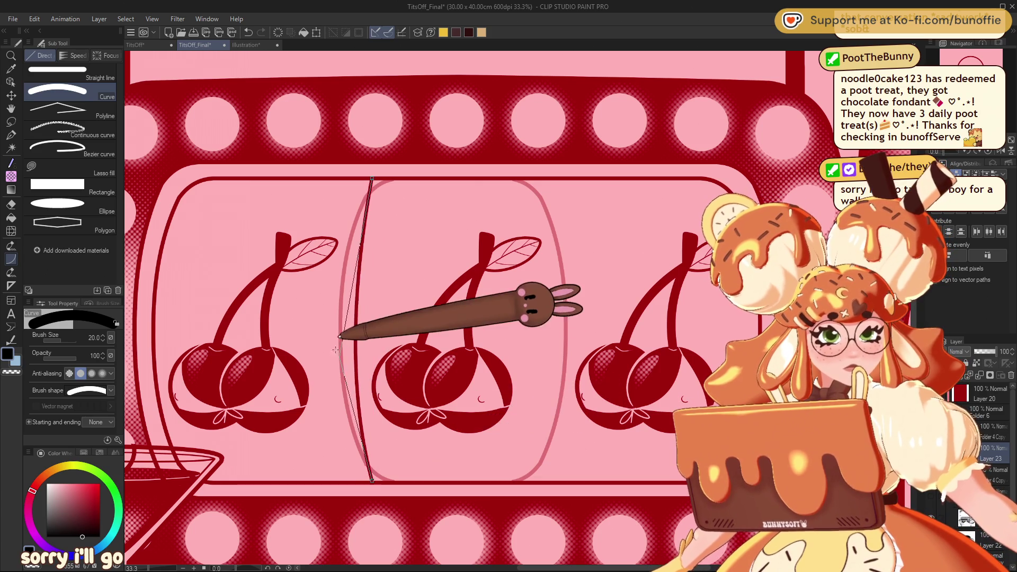
{"action": "left_click", "coordinate": [310, 329]}
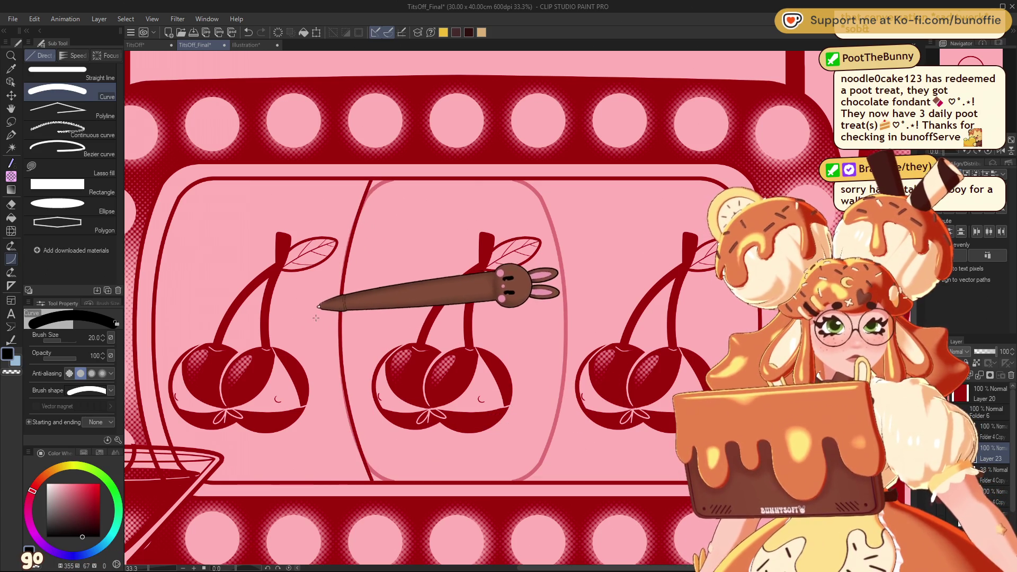
{"action": "left_click_drag", "start_coordinate": [548, 180], "coordinate": [540, 478]}
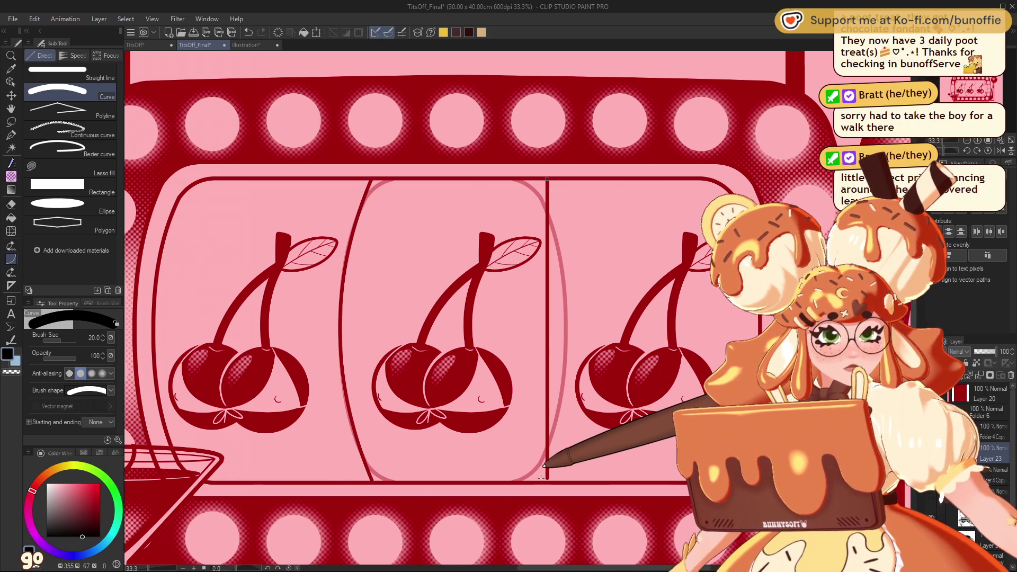
{"action": "left_click", "coordinate": [591, 319]}
{"action": "key", "text": "ctrl+z"}
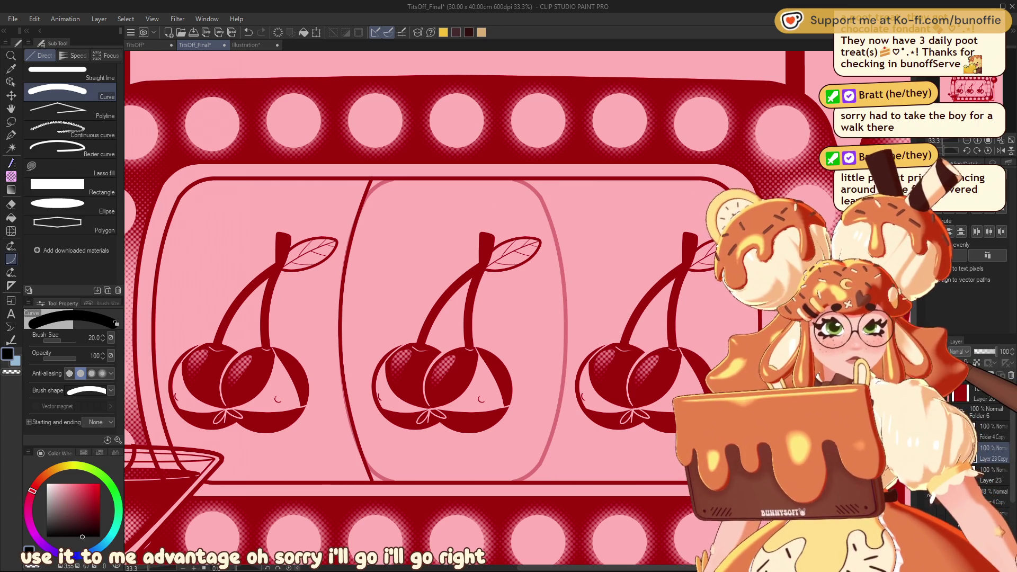
Mirror a copy of the divider and place it right of the middle cherry.
{"action": "key", "text": "ctrl+a"}
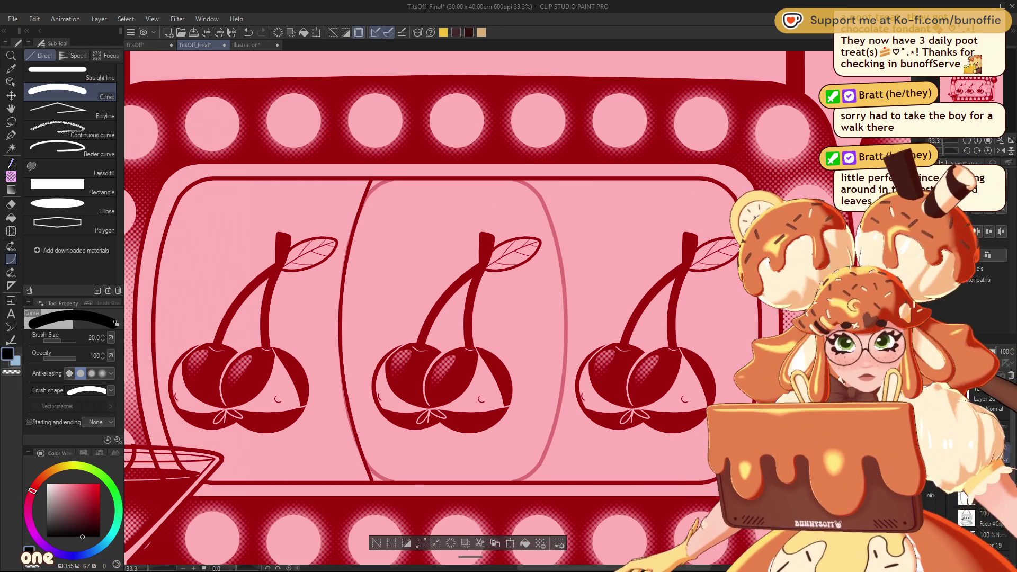
{"action": "key", "text": "ctrl+t"}
{"action": "left_click", "coordinate": [60, 338]}
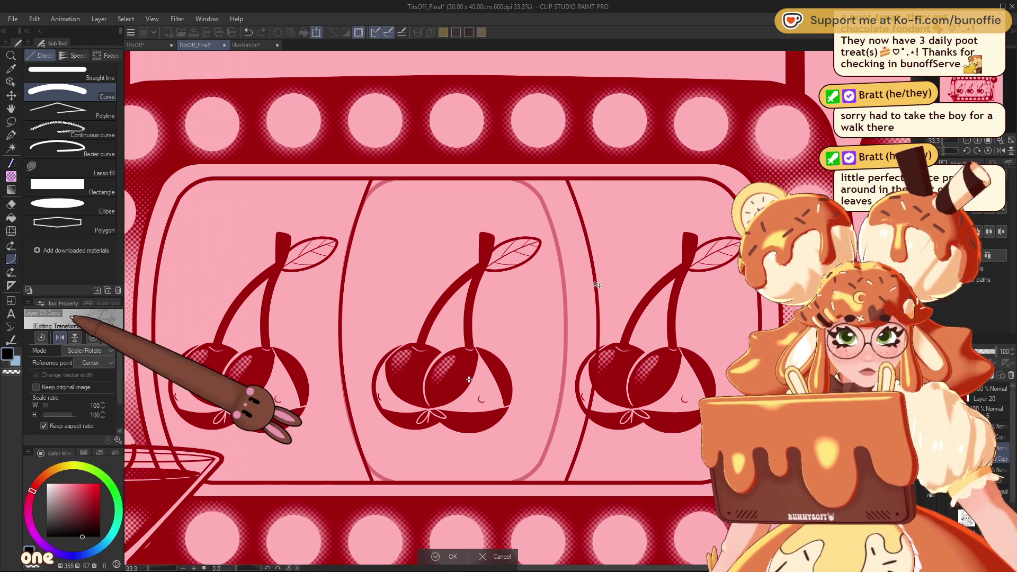
{"action": "left_click_drag", "start_coordinate": [602, 284], "coordinate": [569, 298]}
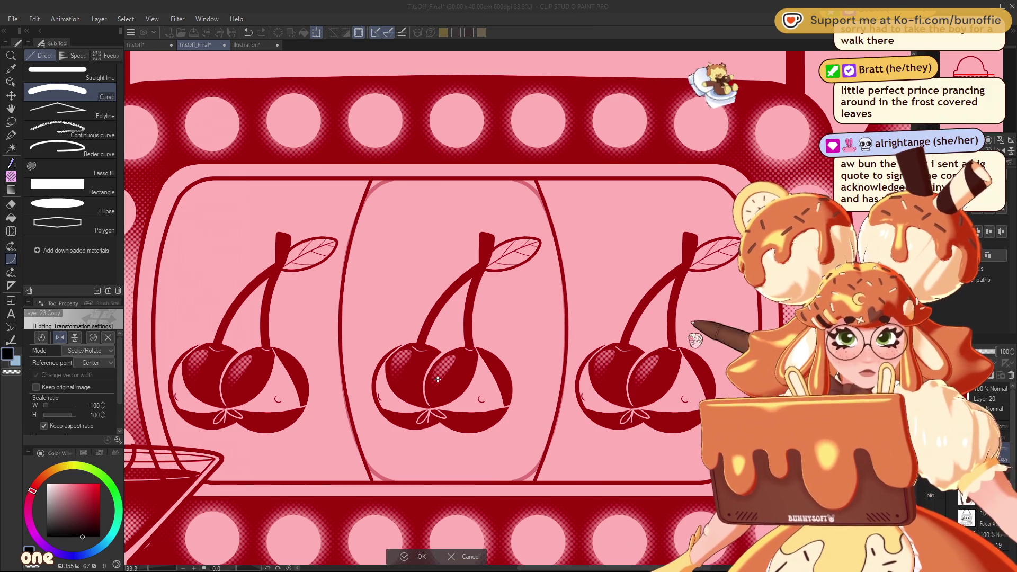
{"action": "key", "text": "Return"}
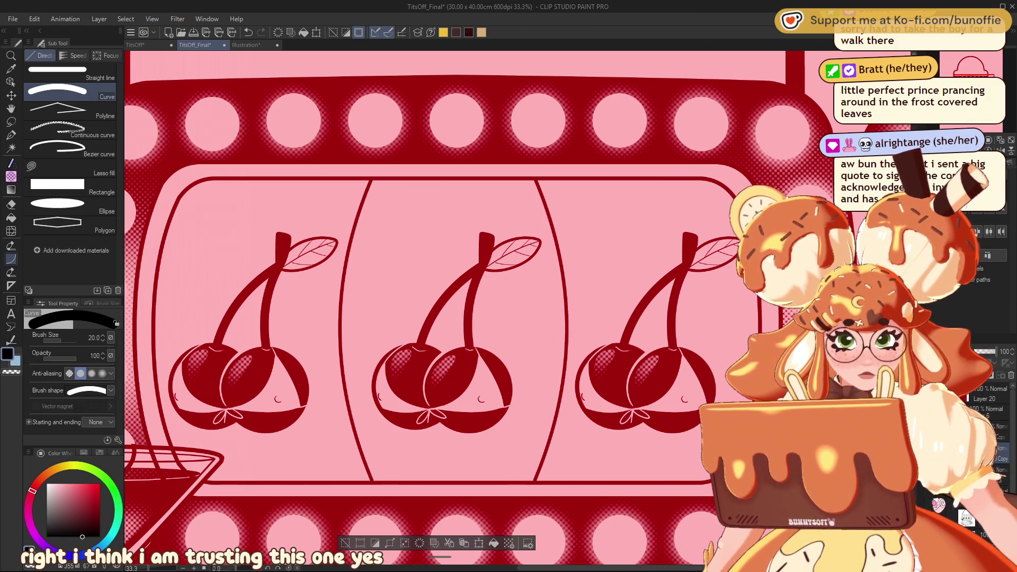
{"action": "key", "text": "ctrl+minus"}
{"action": "key", "text": "ctrl+minus"}
{"action": "key", "text": "ctrl+minus"}
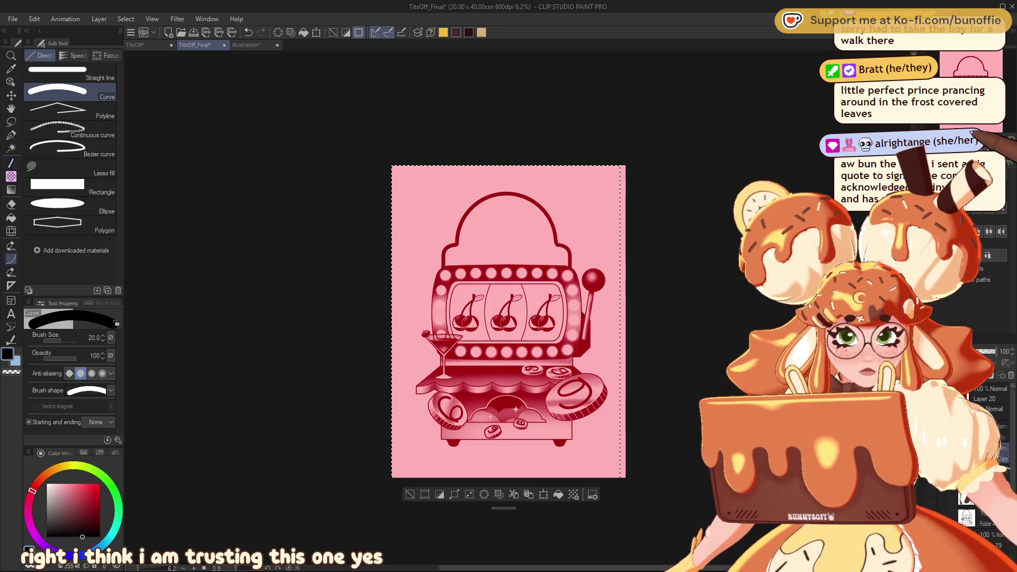
{"action": "key", "text": "ctrl+alt+0"}
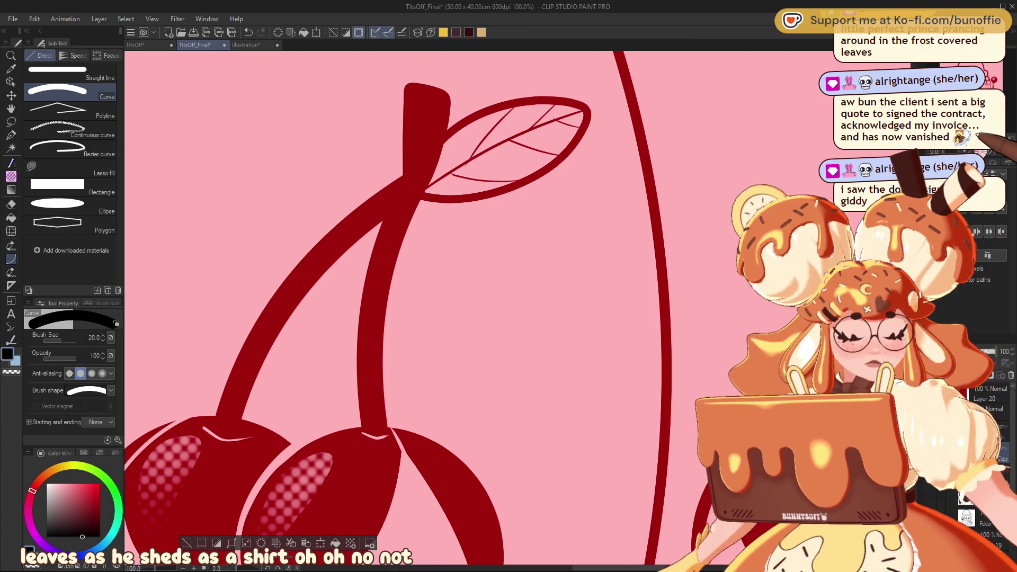
{"action": "key", "text": "ctrl+minus"}
{"action": "key", "text": "ctrl+minus"}
{"action": "key", "text": "ctrl+minus"}
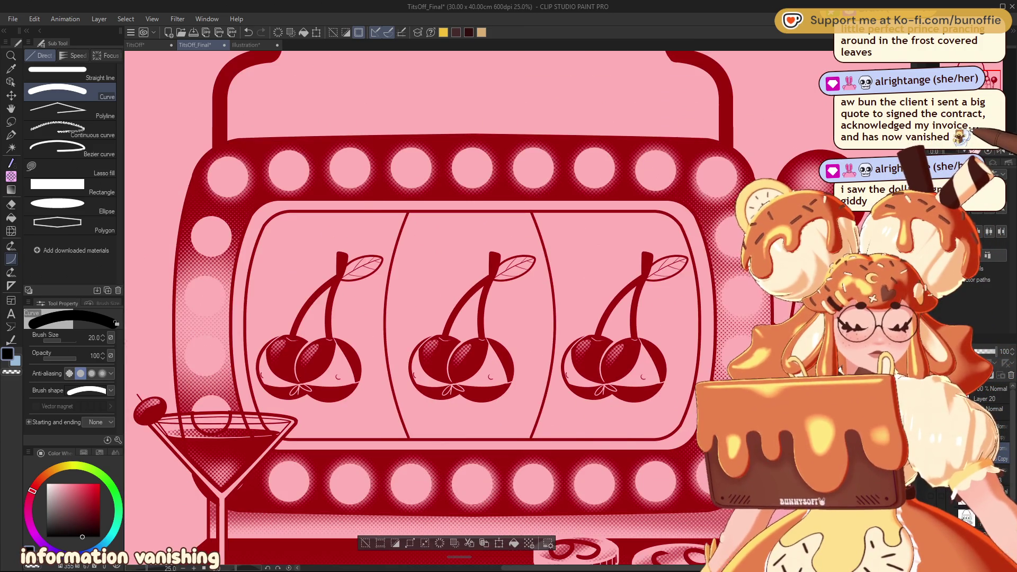
{"action": "key", "text": "ctrl+minus"}
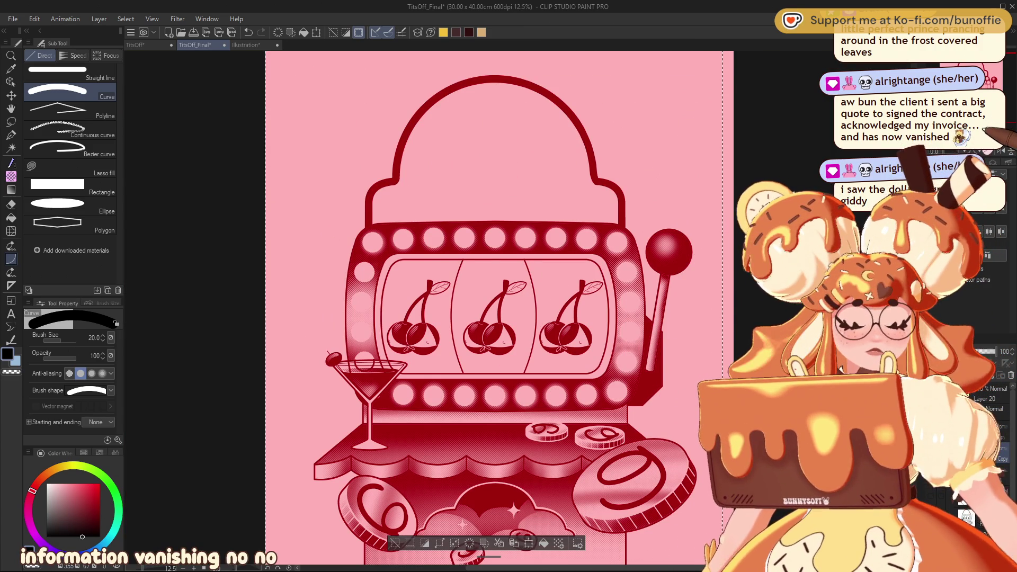
{"action": "key", "text": "ctrl+plus"}
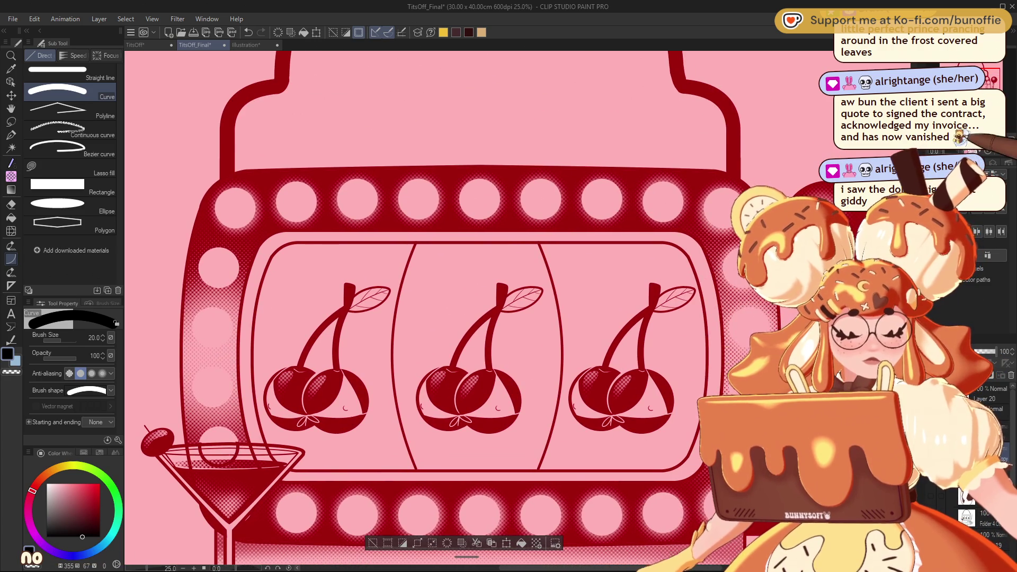
{"action": "key", "text": "ctrl+minus"}
{"action": "left_click_drag", "start_coordinate": [504, 317], "coordinate": [529, 265]}
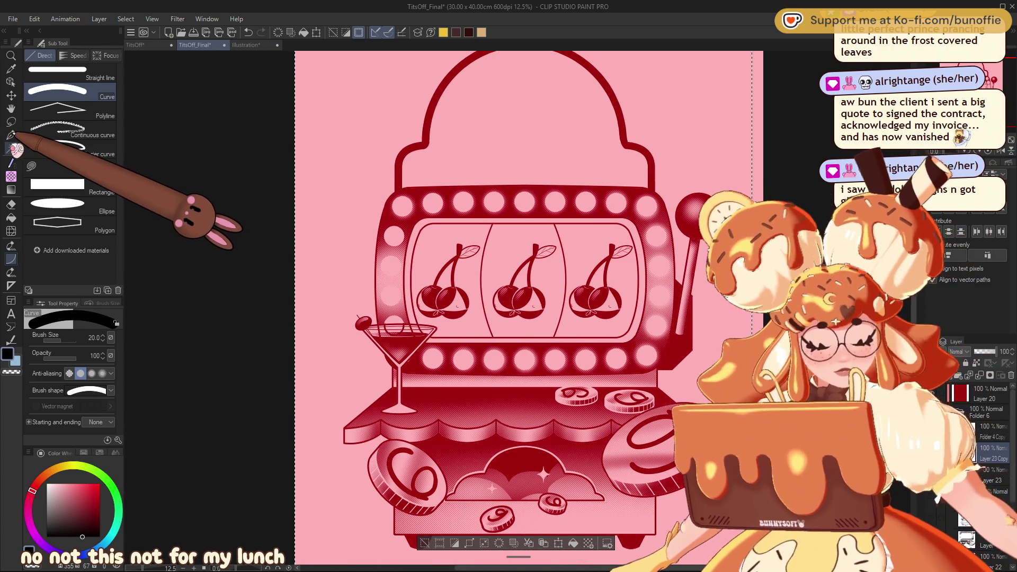
Auto-select the reel window and shade it with the soft dots tone brush at size 600.
{"action": "left_click", "coordinate": [11, 148]}
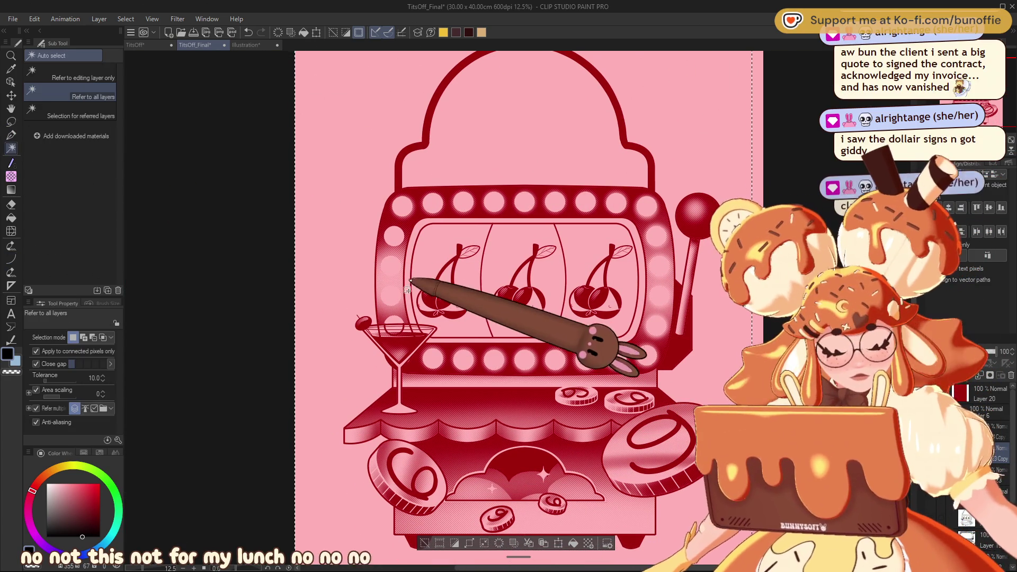
{"action": "left_click", "coordinate": [424, 543]}
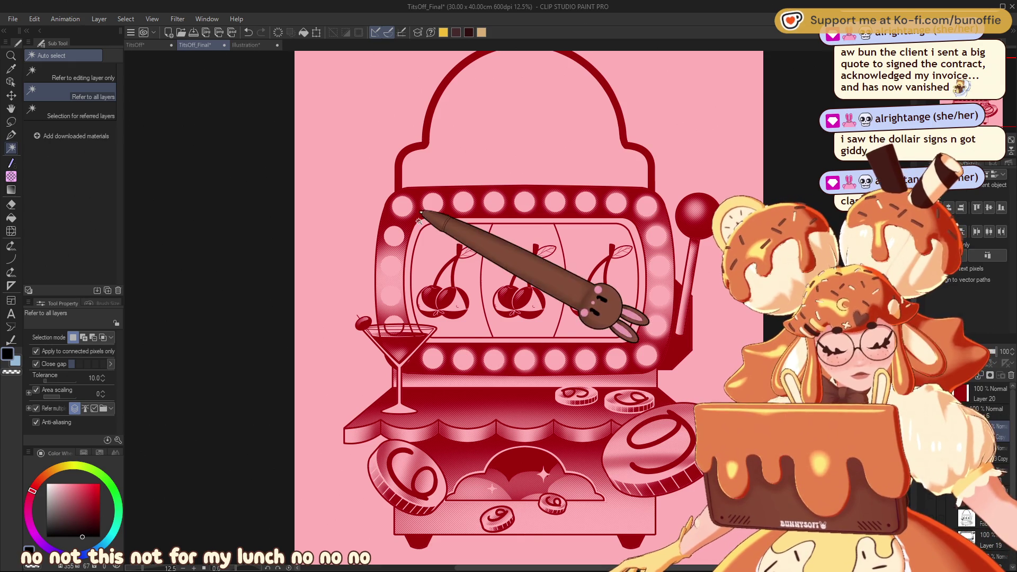
{"action": "left_click", "coordinate": [550, 323]}
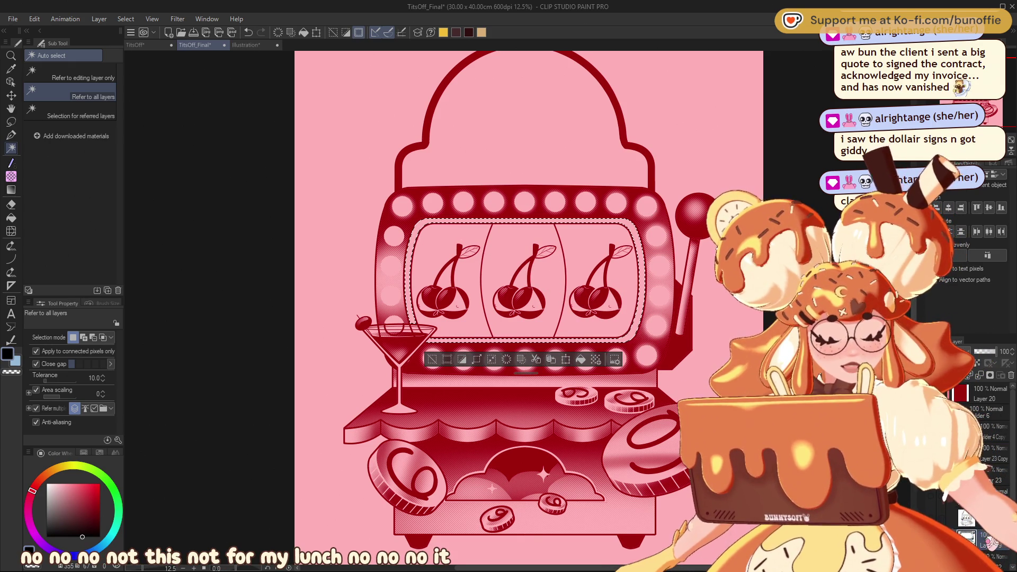
{"action": "left_click", "coordinate": [11, 176]}
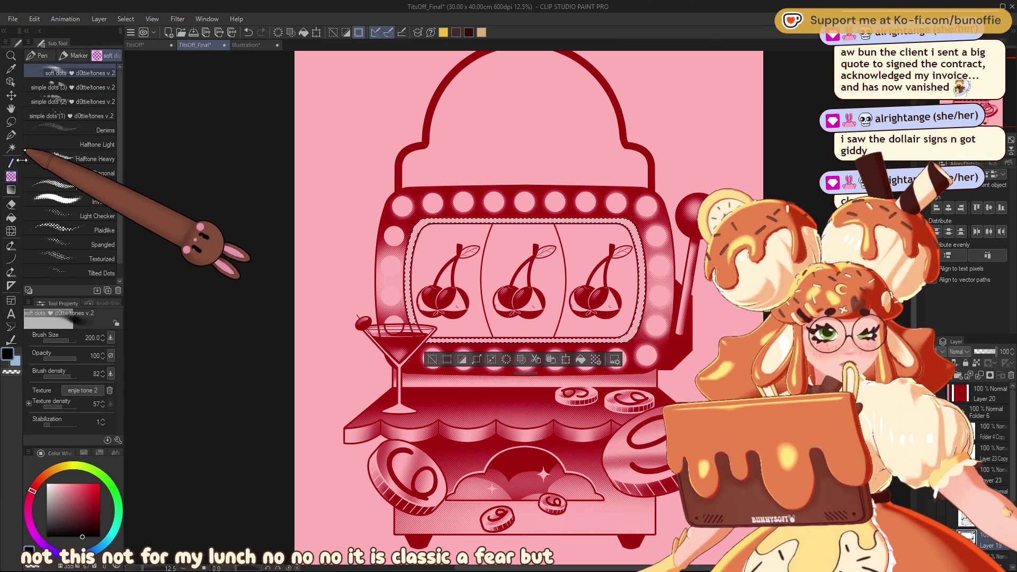
{"action": "key", "text": "bracketright"}
{"action": "key", "text": "bracketright"}
{"action": "key", "text": "bracketright"}
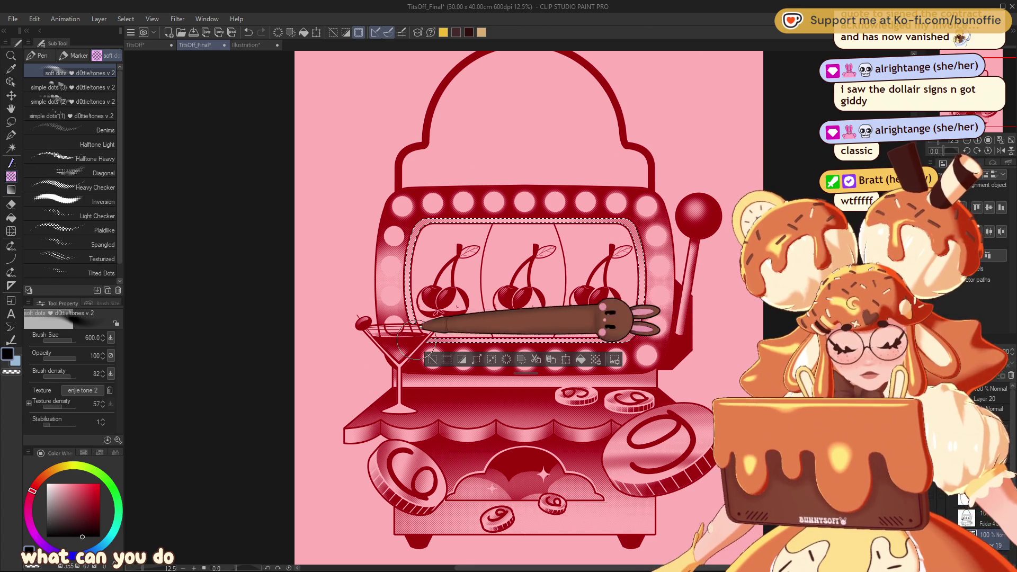
{"action": "left_click", "coordinate": [432, 359]}
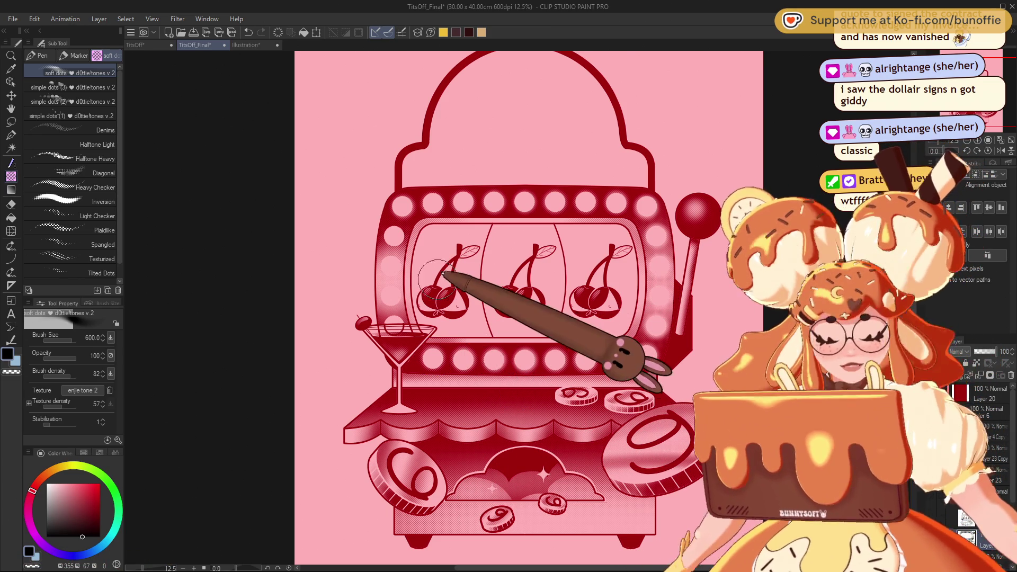
Select all three cherry reels and shade them with the soft dots brush at size 1200.
{"action": "key", "text": "w"}
{"action": "left_click", "coordinate": [438, 236]}
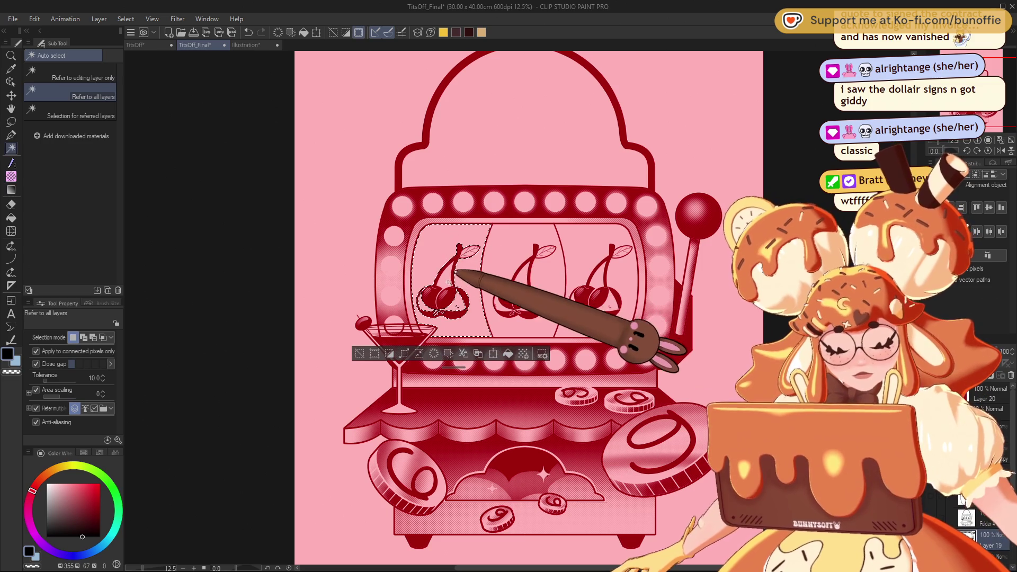
{"action": "left_click", "coordinate": [501, 278], "text": "shift"}
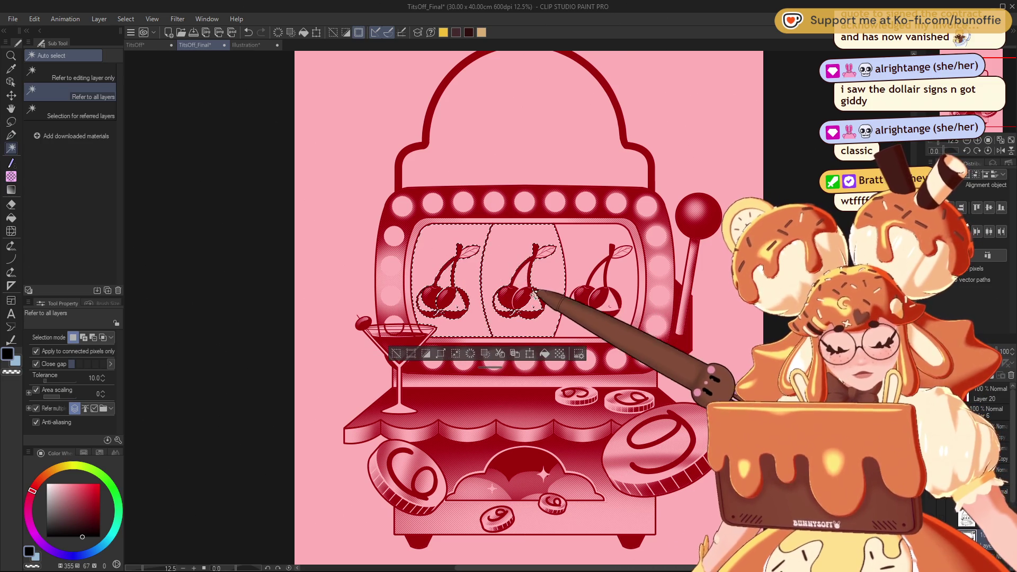
{"action": "left_click", "coordinate": [617, 282], "text": "shift"}
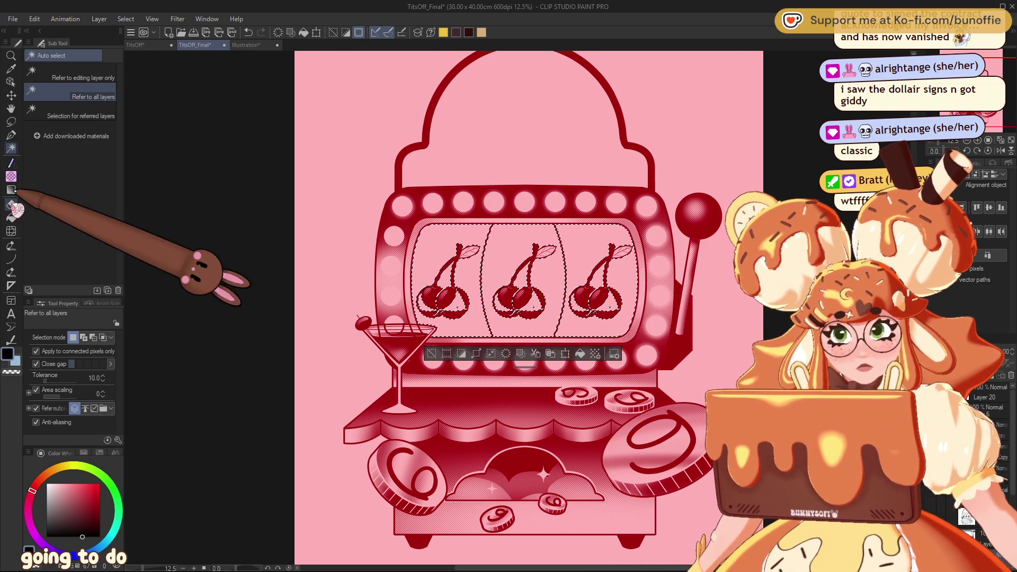
{"action": "left_click", "coordinate": [11, 176]}
{"action": "key", "text": "bracketright"}
{"action": "key", "text": "bracketright"}
{"action": "key", "text": "bracketright"}
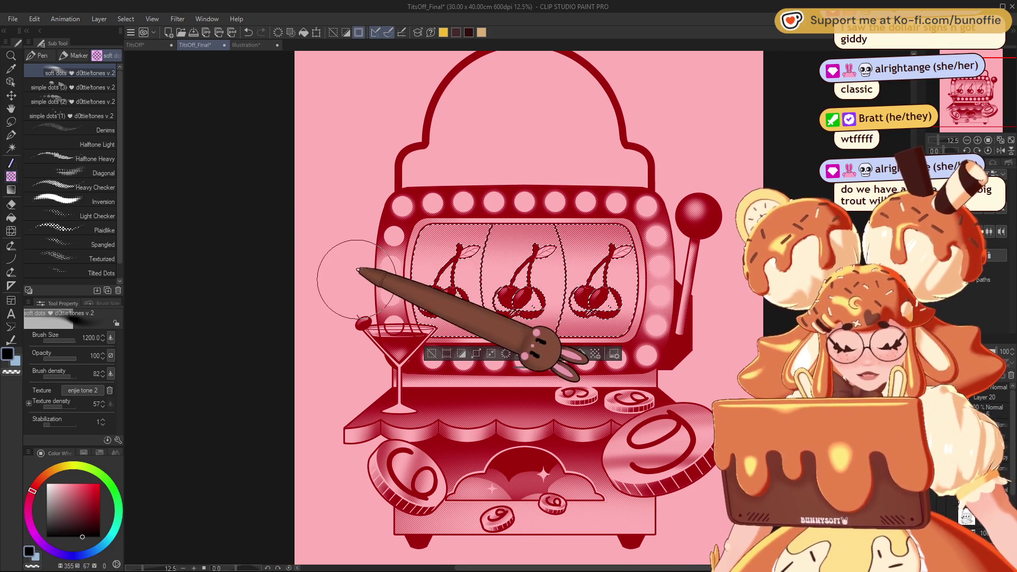
{"action": "left_click", "coordinate": [432, 354]}
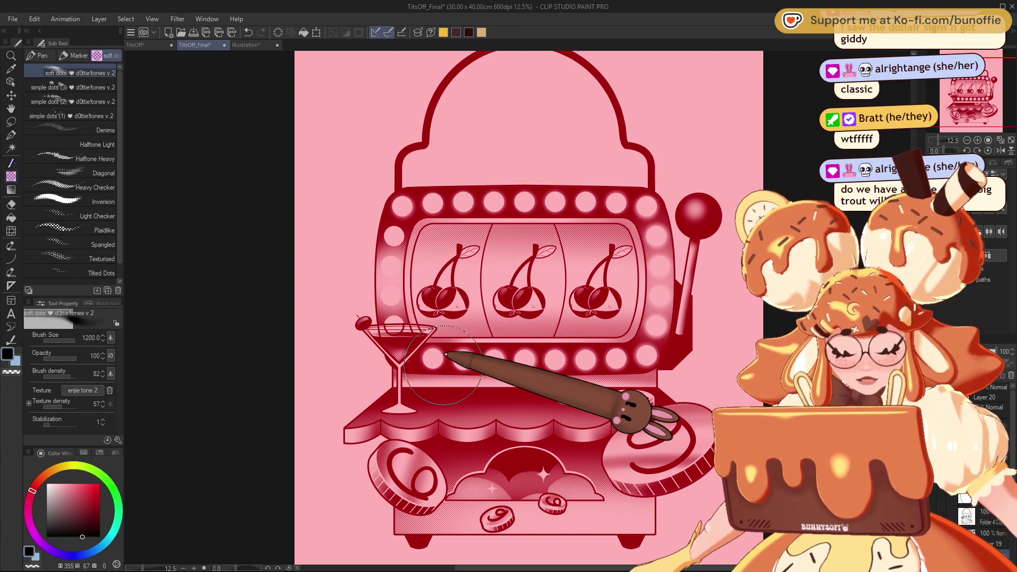
{"action": "key", "text": "ctrl+minus"}
{"action": "key", "text": "ctrl+plus"}
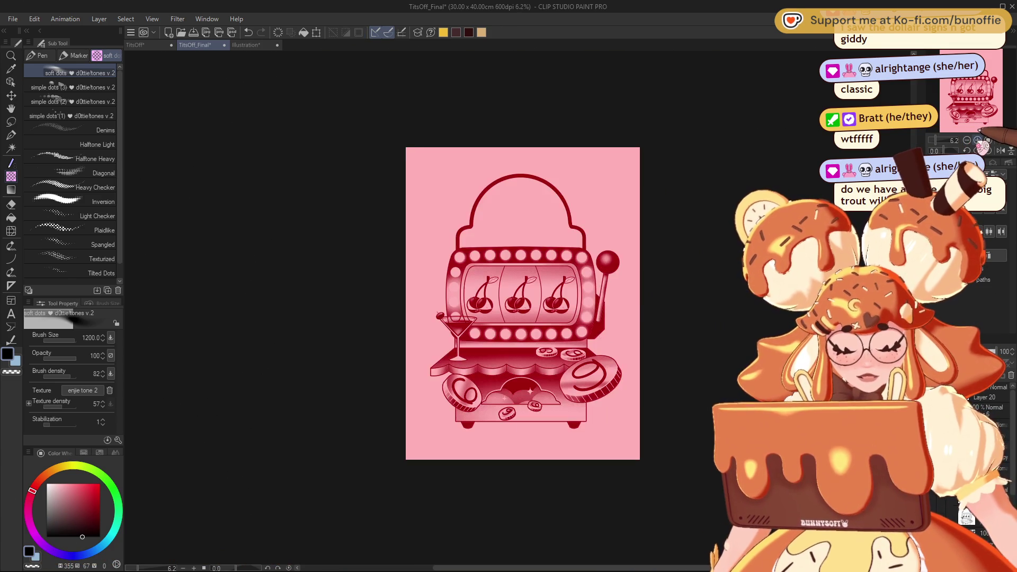
Zoom in and out around the reels and cherries, then switch to the Eraser.
{"action": "key", "text": "ctrl+plus"}
{"action": "key", "text": "ctrl+plus"}
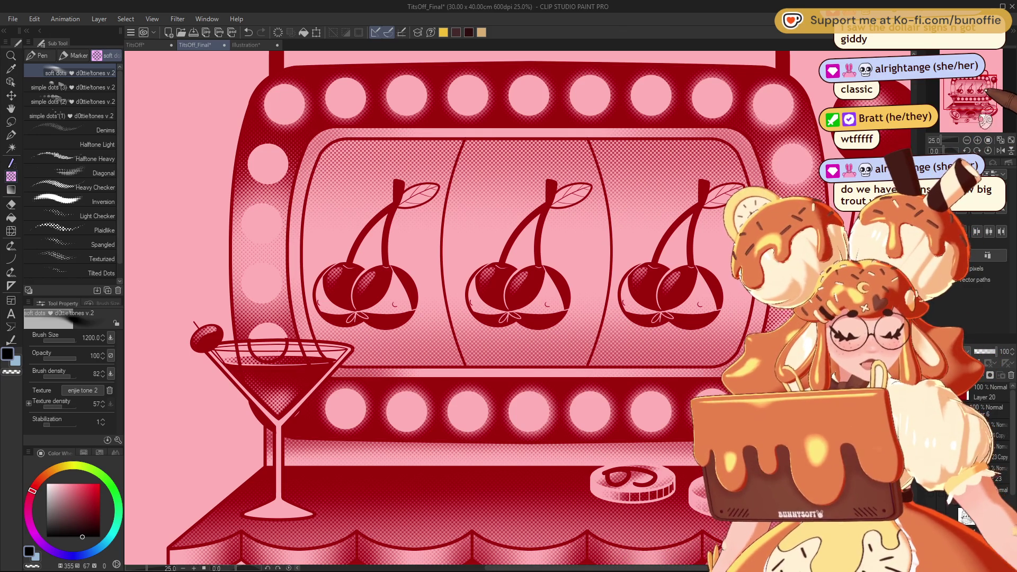
{"action": "key", "text": "ctrl+minus"}
{"action": "key", "text": "ctrl+minus"}
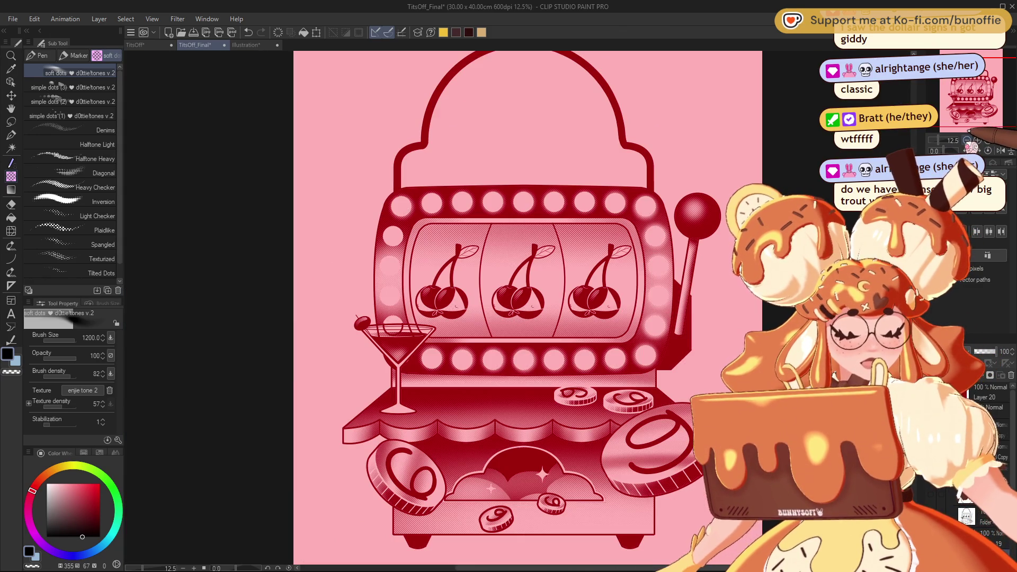
{"action": "key", "text": "ctrl+minus"}
{"action": "key", "text": "ctrl+minus"}
{"action": "key", "text": "ctrl+plus"}
{"action": "key", "text": "ctrl+plus"}
{"action": "key", "text": "ctrl+plus"}
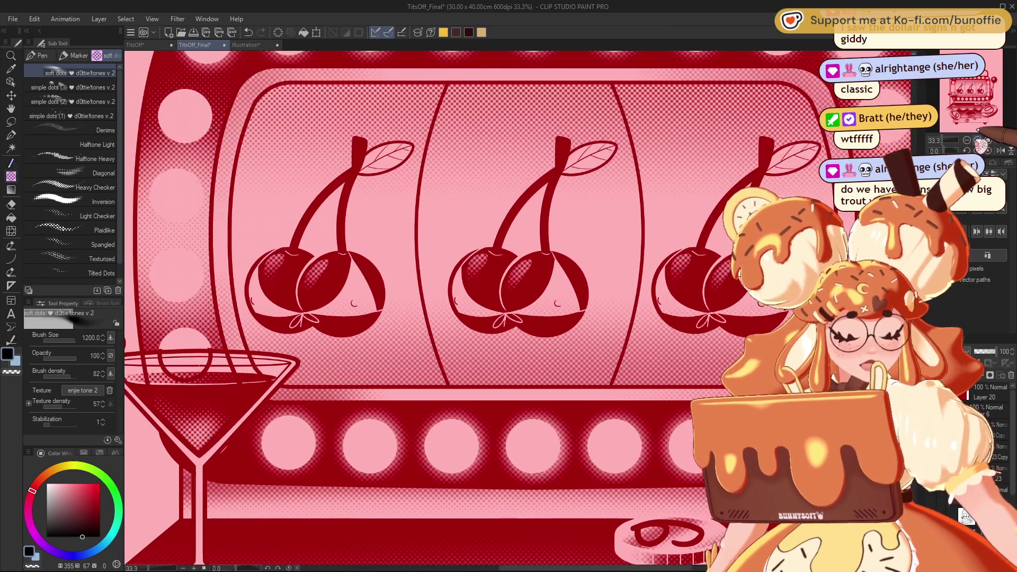
{"action": "key", "text": "e"}
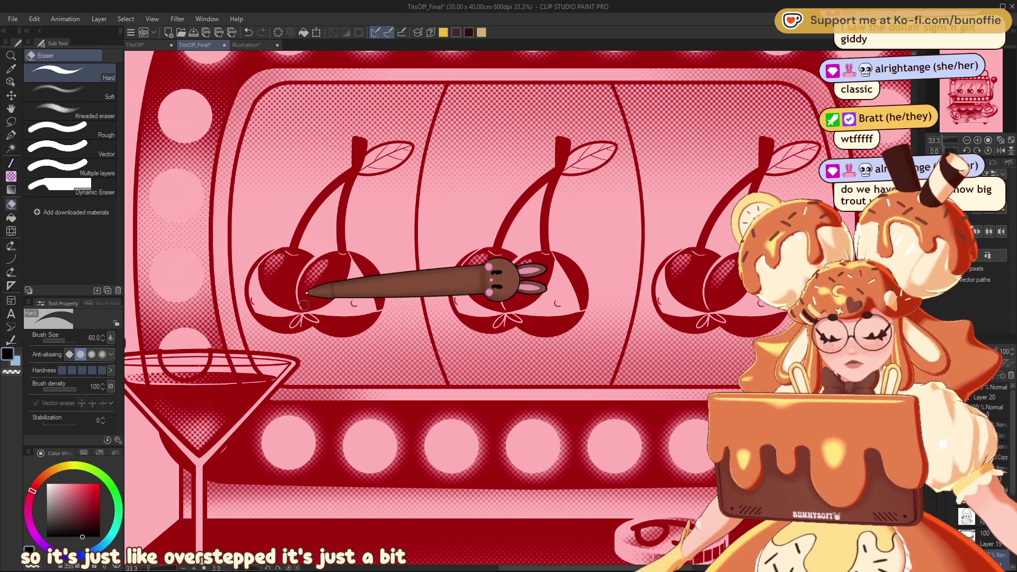
Zoom back out to the whole slot machine and bring up the TitsOff poster document.
{"action": "left_click", "coordinate": [966, 140]}
{"action": "left_click", "coordinate": [967, 140]}
{"action": "left_click", "coordinate": [977, 140]}
{"action": "left_click", "coordinate": [135, 45]}
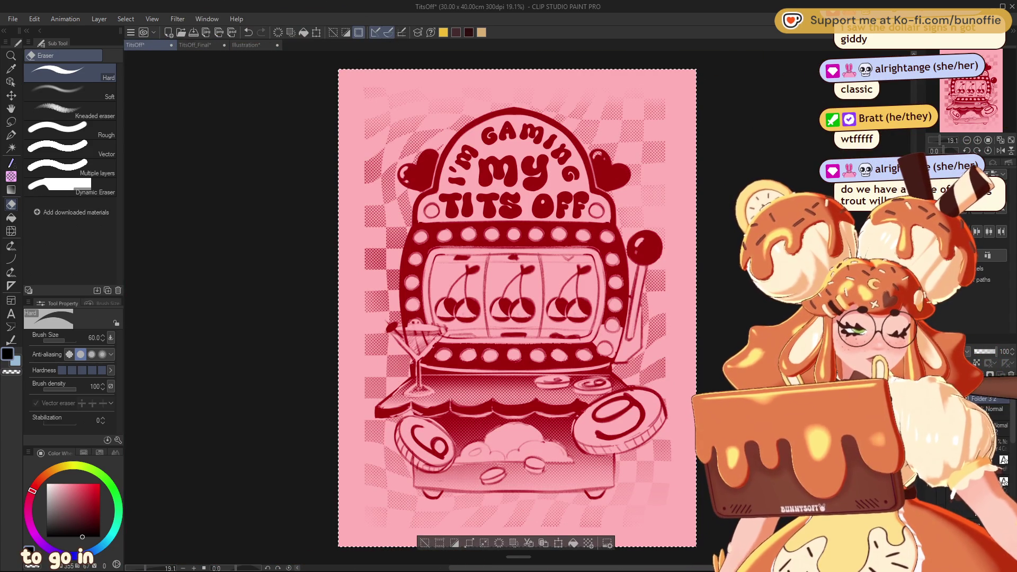
Clear the selection, glance at the strawberry skull doodle, and return to TitsOff_Final.
{"action": "key", "text": "ctrl+d"}
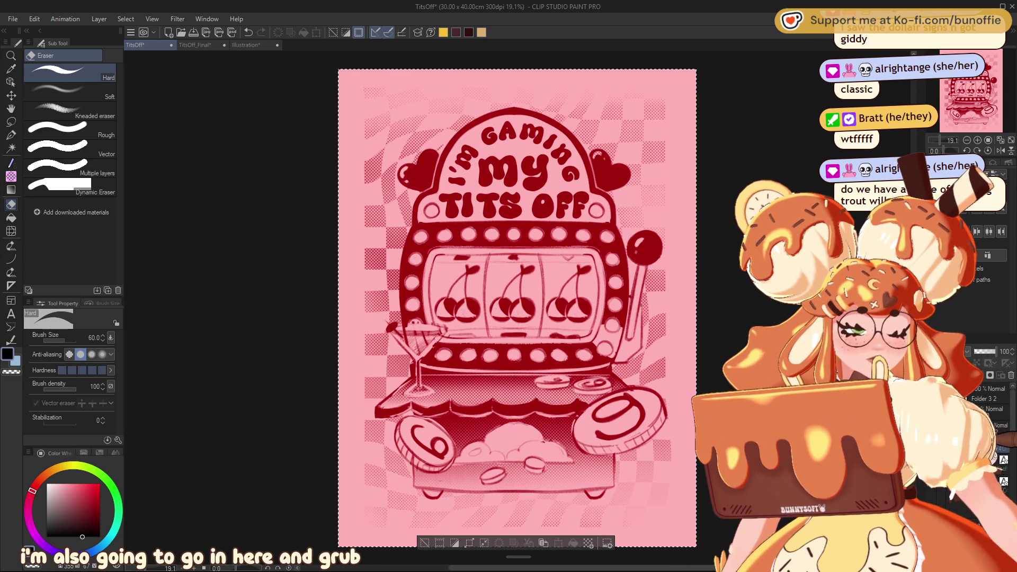
{"action": "left_click", "coordinate": [246, 45]}
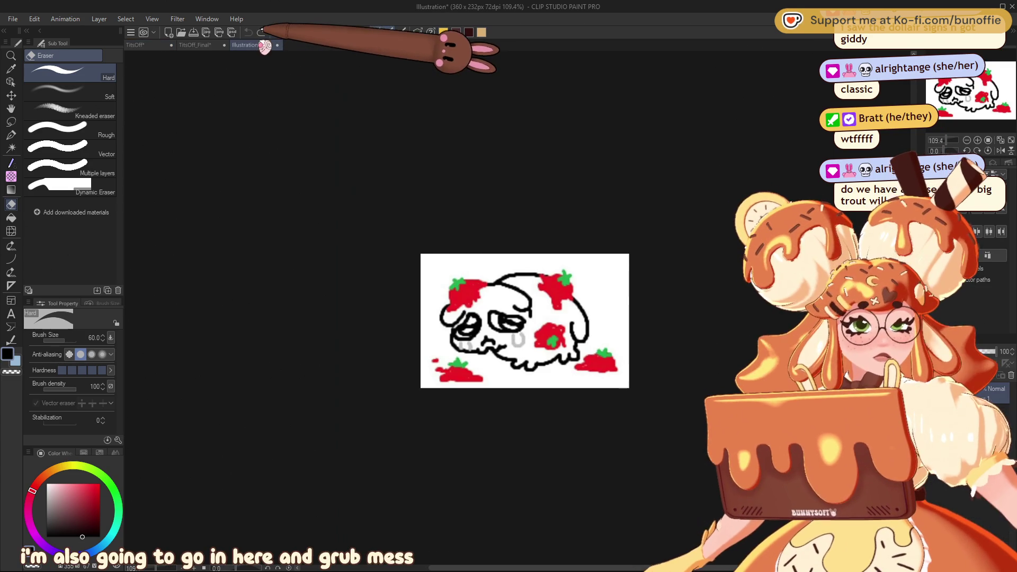
{"action": "left_click", "coordinate": [211, 45]}
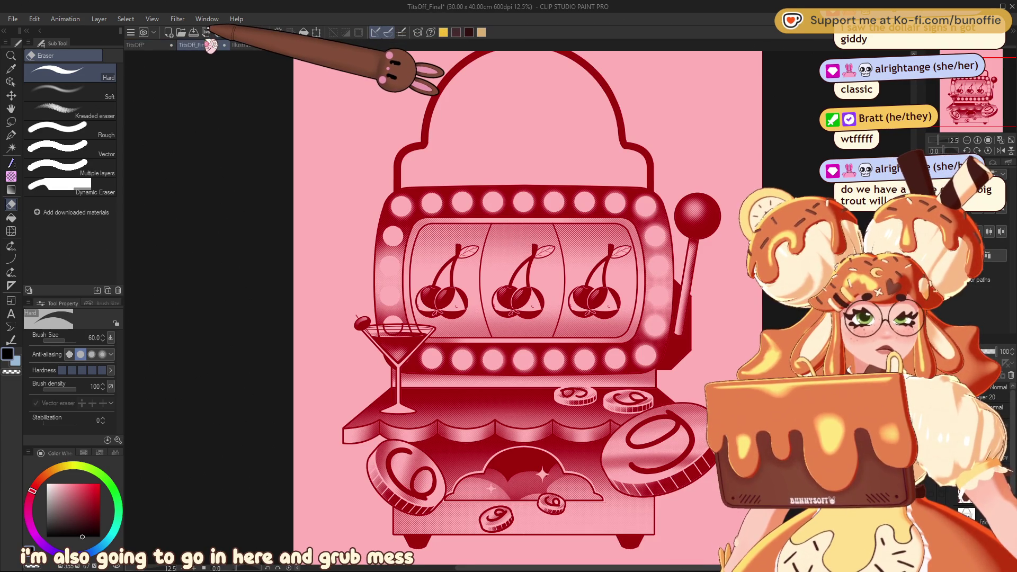
Move the title text under the arch, try scaling it up but cancel, then view the TitsOff draft.
{"action": "scroll", "coordinate": [527, 308], "scroll_direction": "up", "scroll_amount": 3}
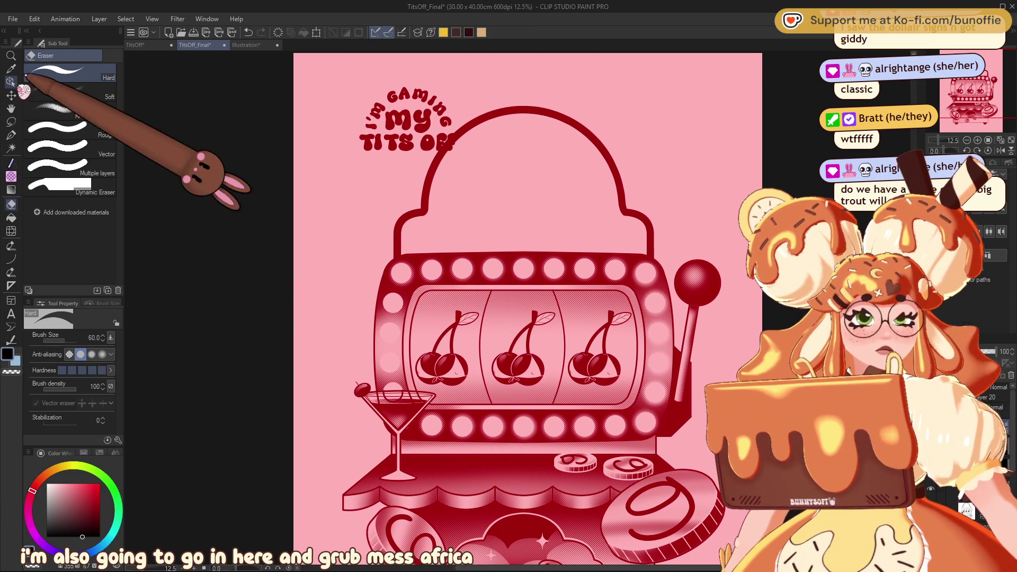
{"action": "left_click", "coordinate": [11, 96]}
{"action": "mouse_move", "coordinate": [407, 123]}
{"action": "left_mouse_down"}
{"action": "mouse_move", "coordinate": [551, 222]}
{"action": "mouse_move", "coordinate": [523, 213]}
{"action": "left_mouse_up"}
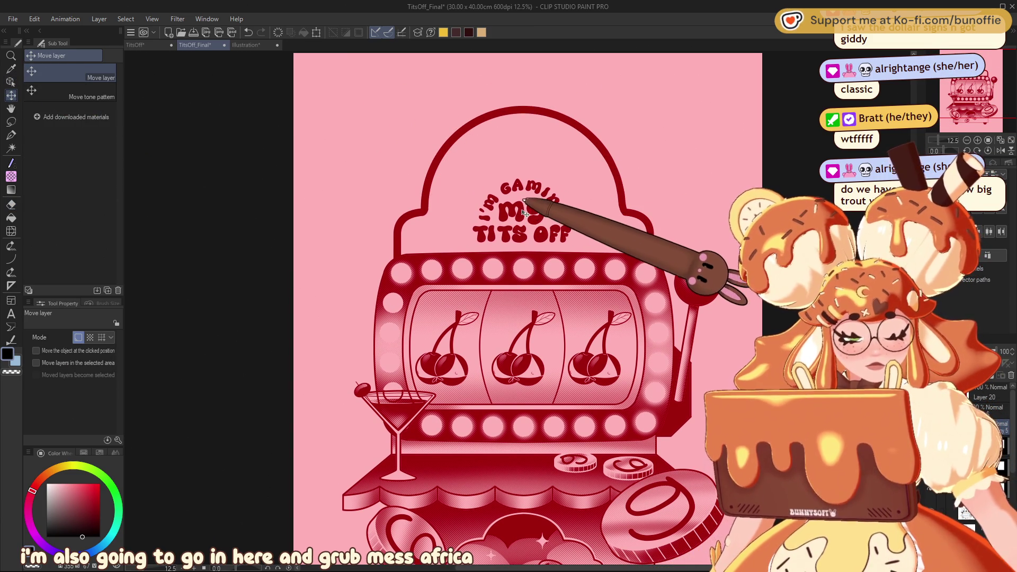
{"action": "key", "text": "ctrl+t"}
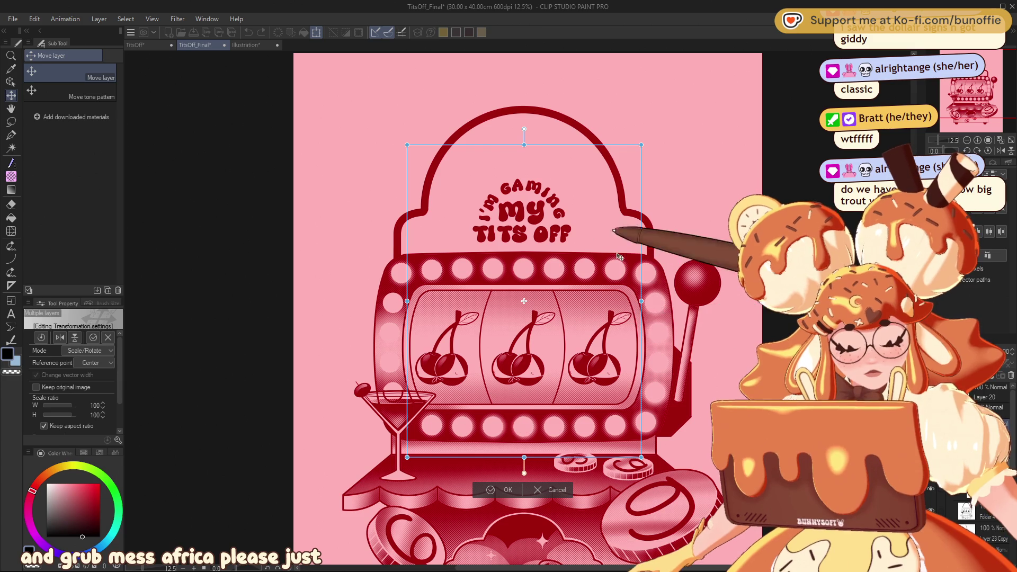
{"action": "left_click_drag", "start_coordinate": [641, 301], "coordinate": [698, 286]}
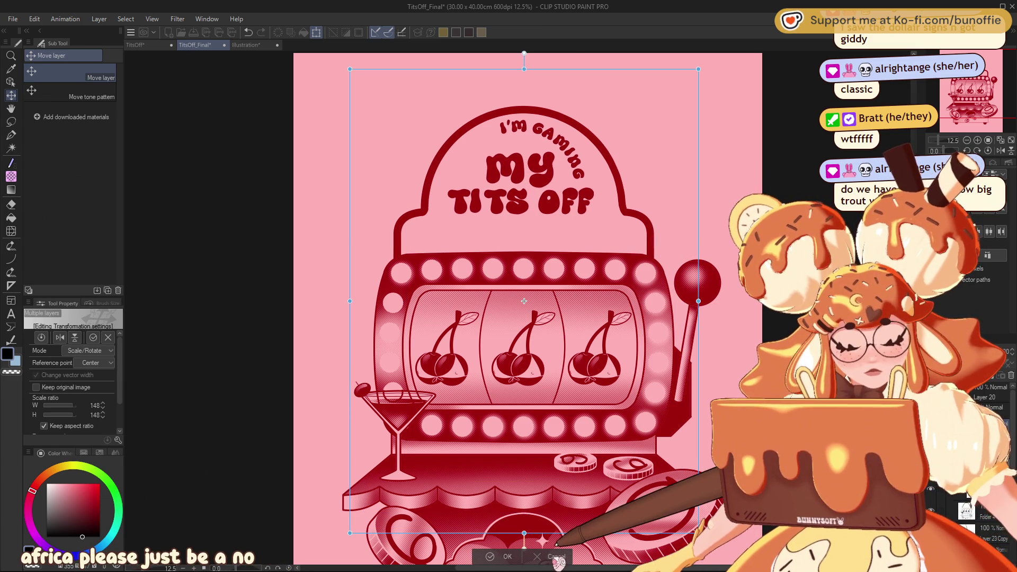
{"action": "left_click", "coordinate": [556, 556]}
{"action": "left_click", "coordinate": [147, 46]}
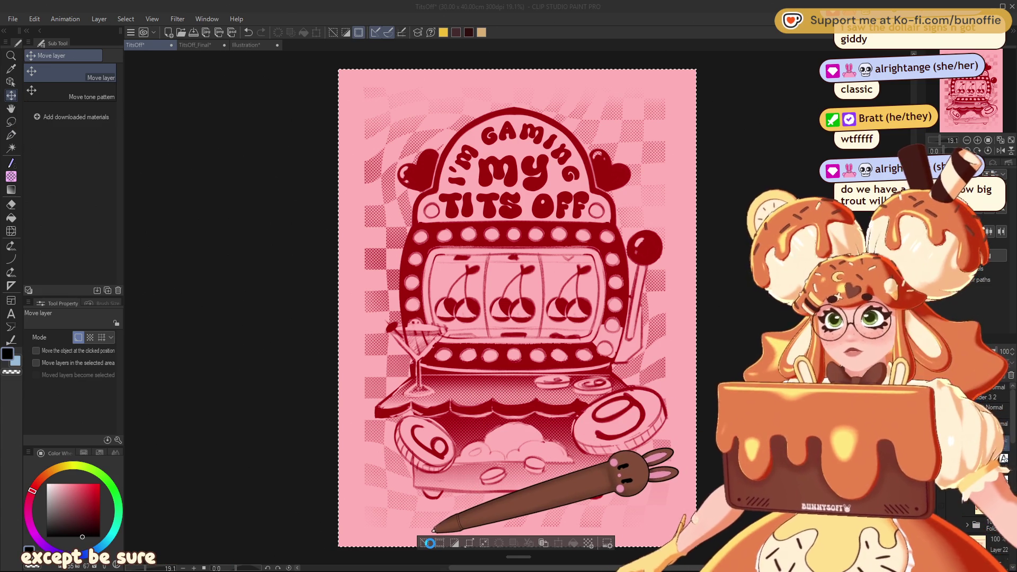
{"action": "key", "text": "ctrl+plus"}
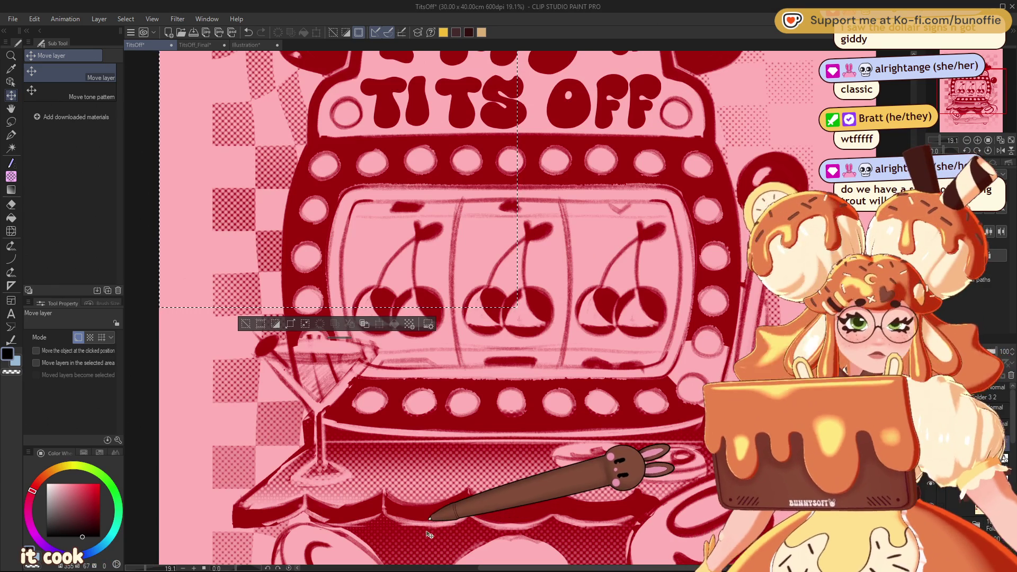
Clear the draft's selection, switch to TitsOff_Final, and toggle the title layer off and on.
{"action": "left_click_drag", "start_coordinate": [974, 90], "coordinate": [973, 80]}
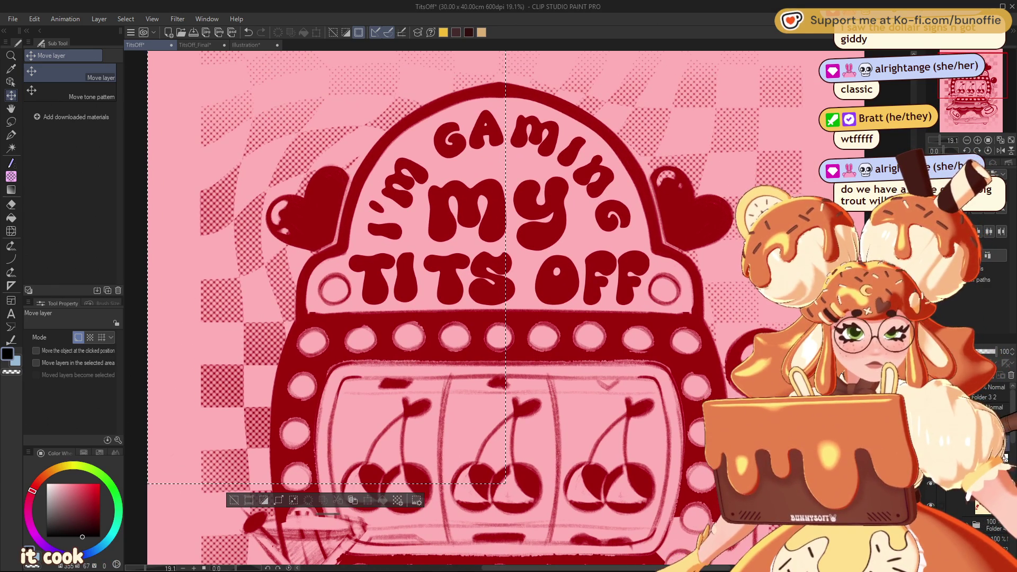
{"action": "key", "text": "ctrl+d"}
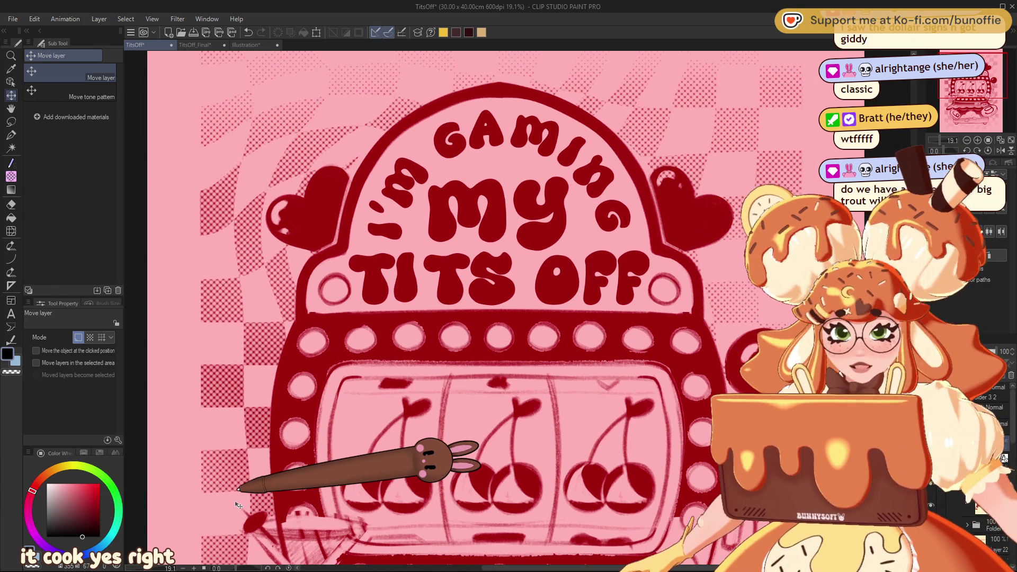
{"action": "left_click", "coordinate": [250, 45]}
{"action": "left_click", "coordinate": [217, 47]}
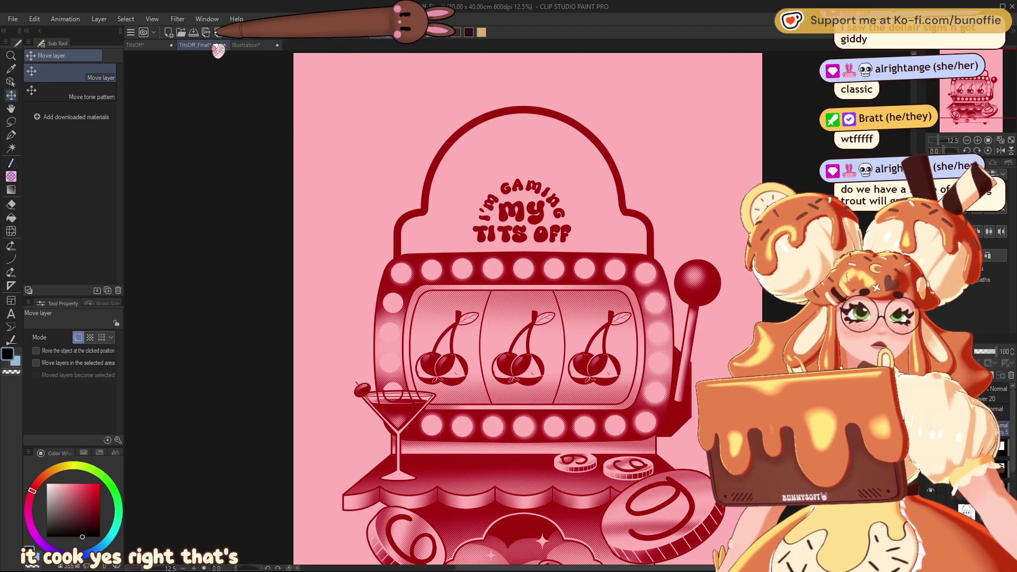
{"action": "left_click", "coordinate": [930, 492]}
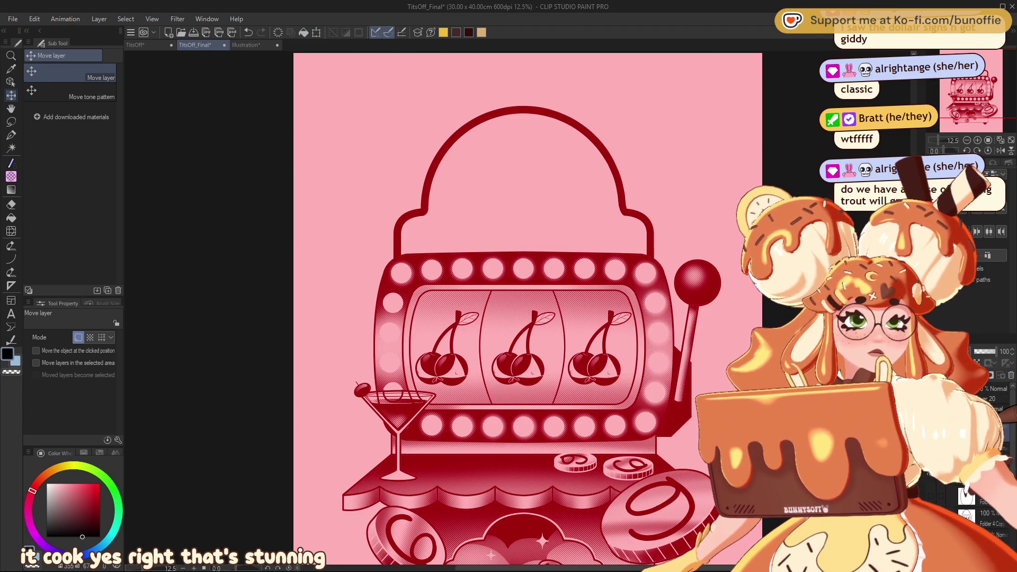
{"action": "left_click", "coordinate": [931, 491]}
Pan TitsOff_Final and zoom to 100% on the reels and the machine top.
{"action": "left_click_drag", "start_coordinate": [990, 89], "coordinate": [995, 79]}
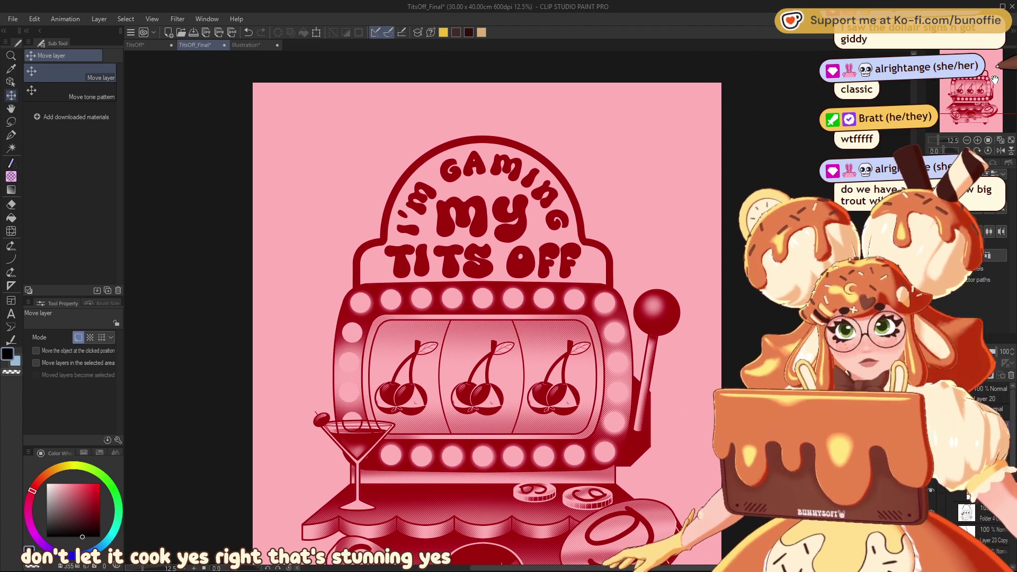
{"action": "scroll", "coordinate": [986, 101], "scroll_direction": "down", "scroll_amount": 2}
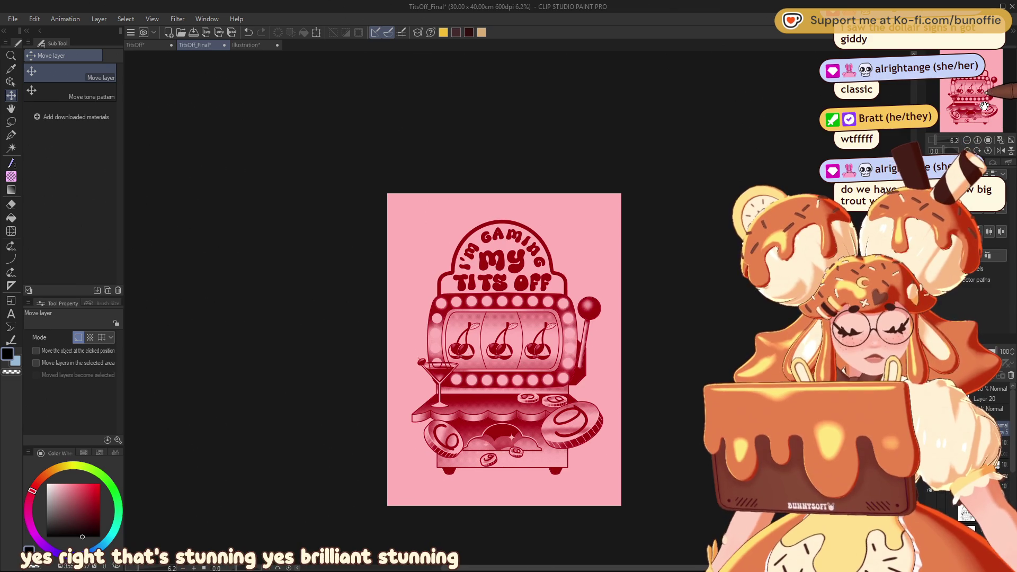
{"action": "left_click_drag", "start_coordinate": [984, 106], "coordinate": [983, 108]}
{"action": "key", "text": "ctrl+alt+0"}
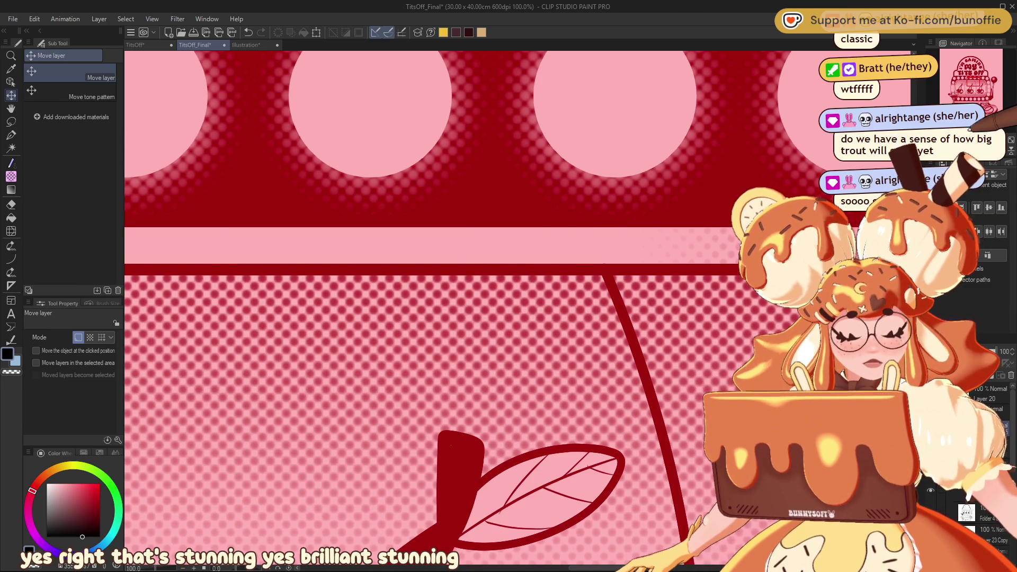
{"action": "scroll", "coordinate": [973, 80], "scroll_direction": "down", "scroll_amount": 3}
{"action": "left_click_drag", "start_coordinate": [973, 79], "coordinate": [987, 107]}
{"action": "scroll", "coordinate": [982, 98], "scroll_direction": "down", "scroll_amount": 1}
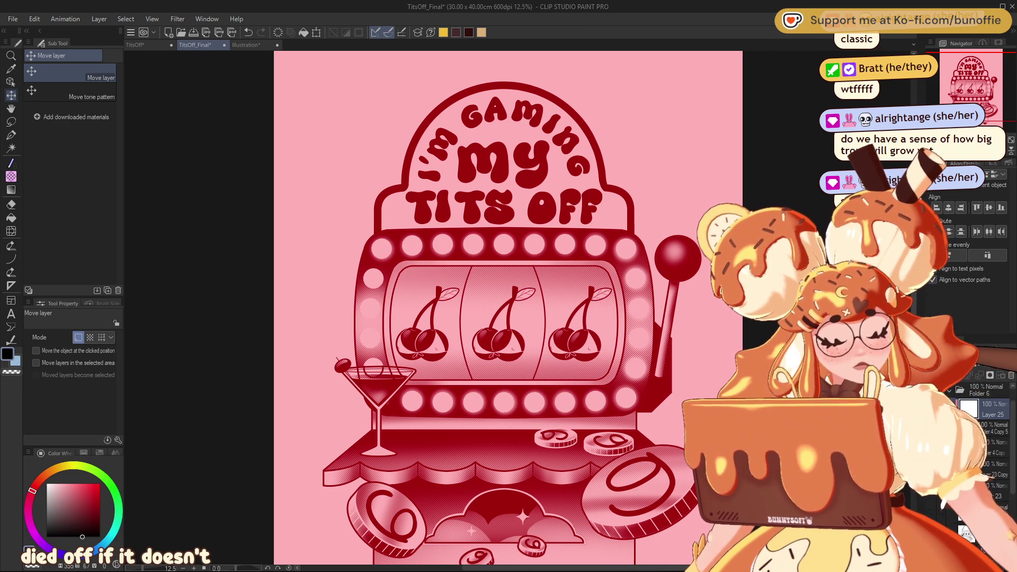
{"action": "left_click", "coordinate": [11, 218]}
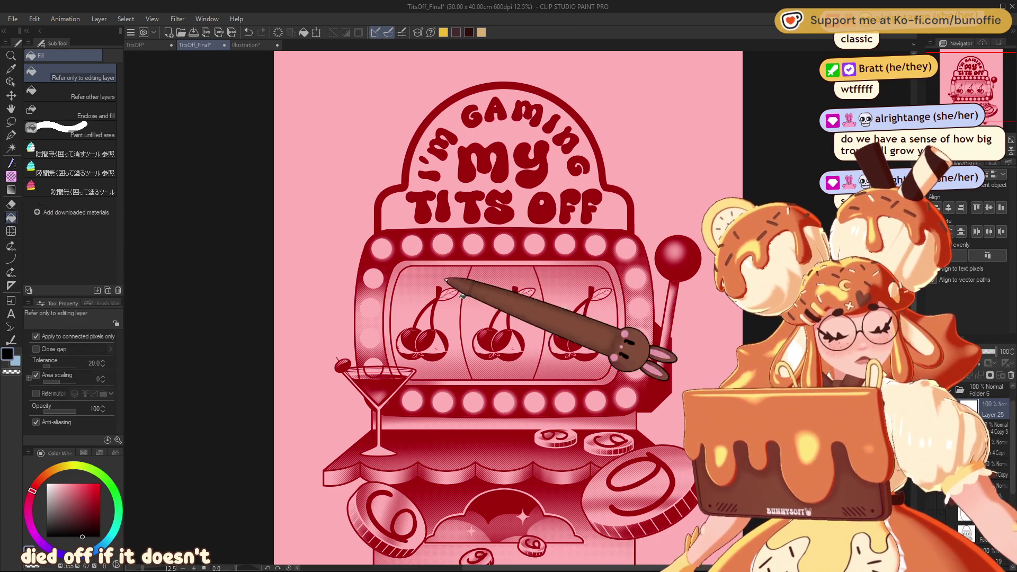
Fill Layer 25 solid black, check the TitsOff draft, and return to TitsOff_Final.
{"action": "left_click", "coordinate": [520, 293]}
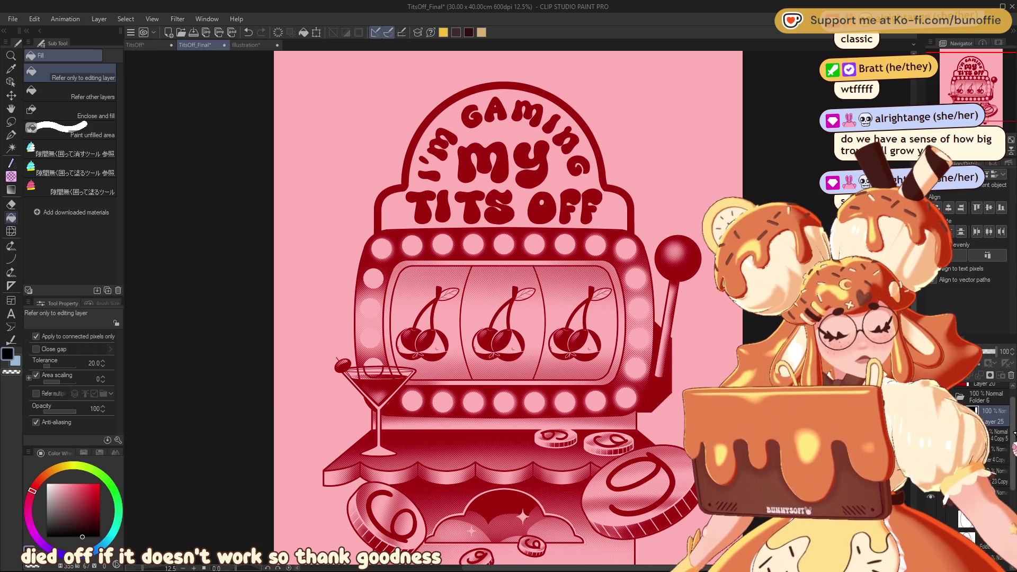
{"action": "left_click_drag", "start_coordinate": [983, 101], "coordinate": [985, 101]}
{"action": "scroll", "coordinate": [984, 103], "scroll_direction": "up", "scroll_amount": 3}
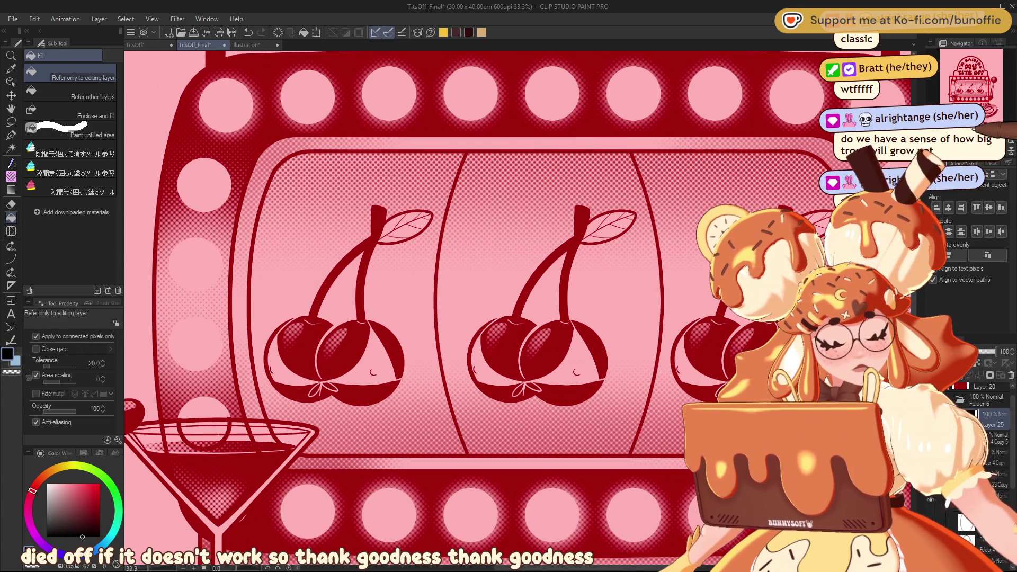
{"action": "scroll", "coordinate": [984, 104], "scroll_direction": "down", "scroll_amount": 3}
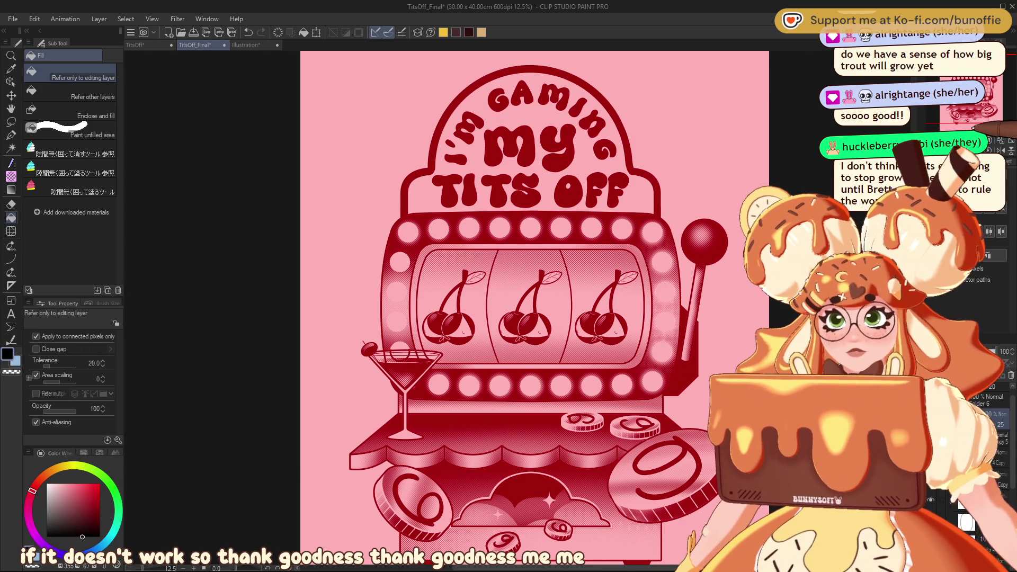
{"action": "left_click_drag", "start_coordinate": [988, 99], "coordinate": [988, 102]}
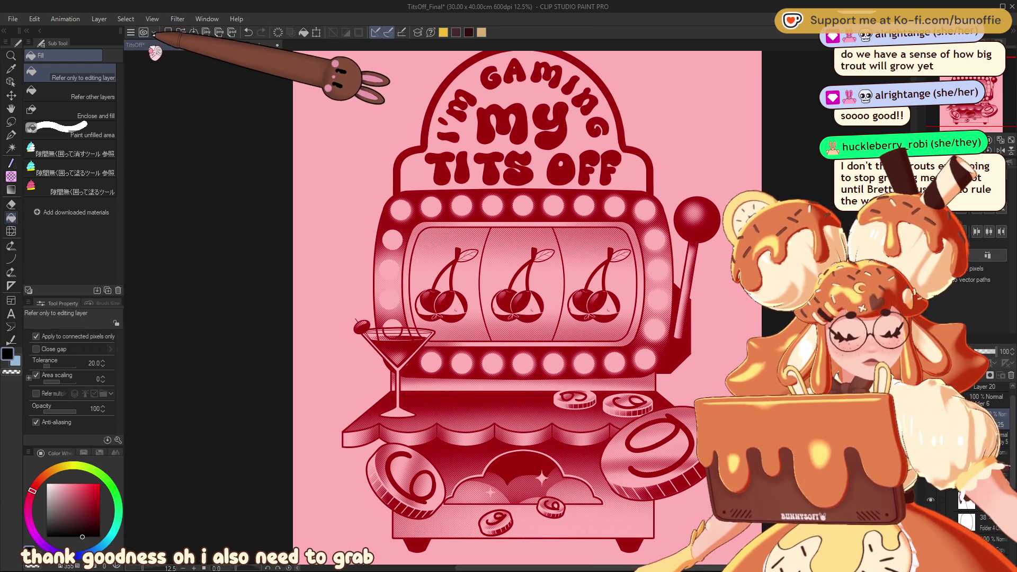
{"action": "left_click", "coordinate": [154, 46]}
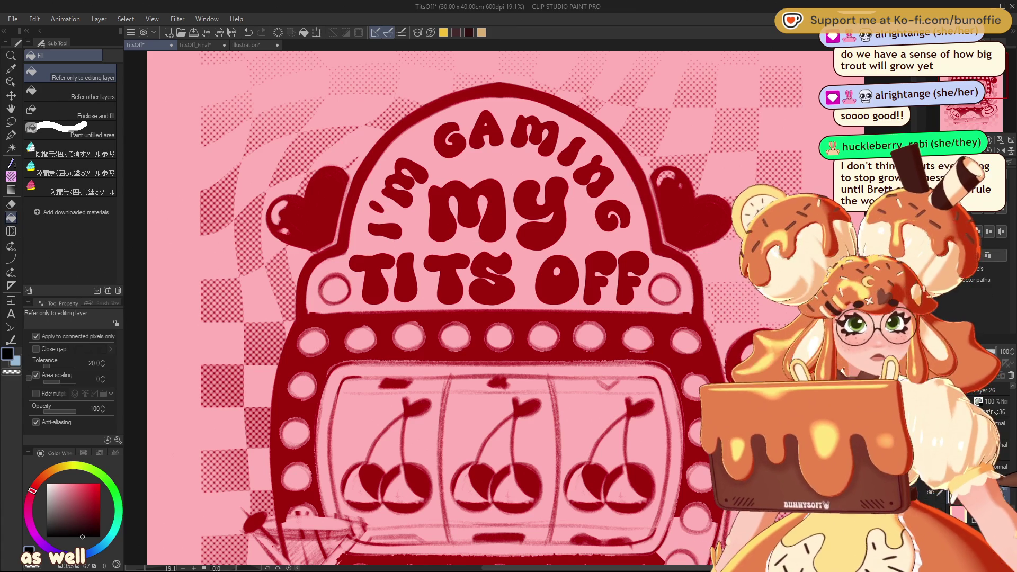
{"action": "left_click", "coordinate": [195, 45]}
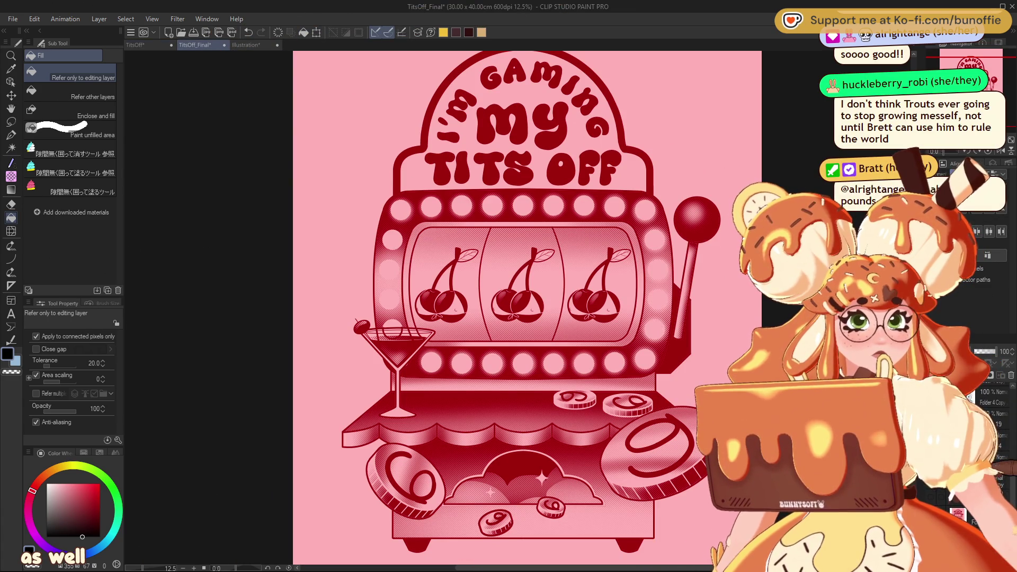
Show the warped checkerboard layer and recolour it from dark red to a faint light pink.
{"action": "left_click", "coordinate": [952, 488]}
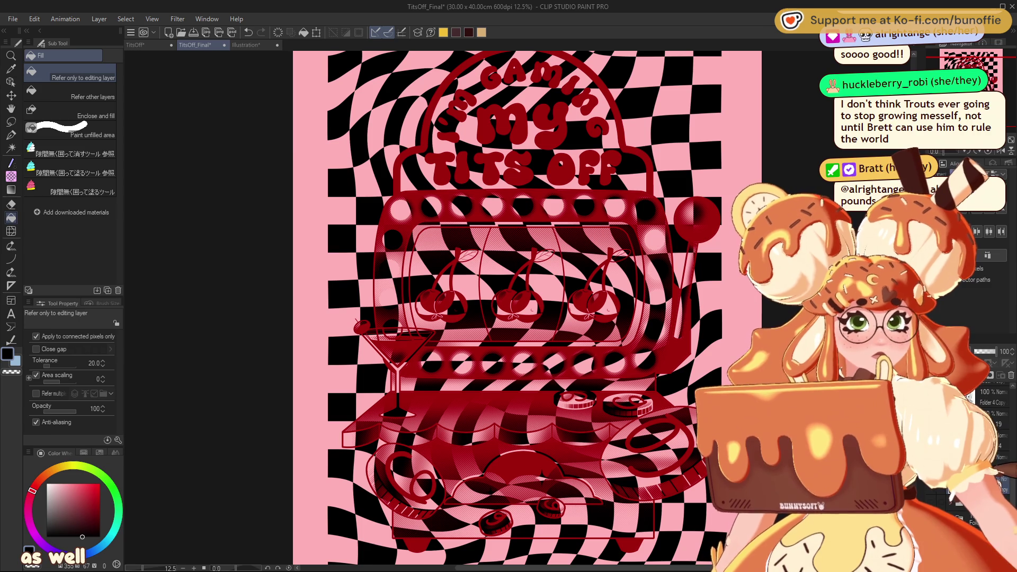
{"action": "left_click", "coordinate": [959, 488]}
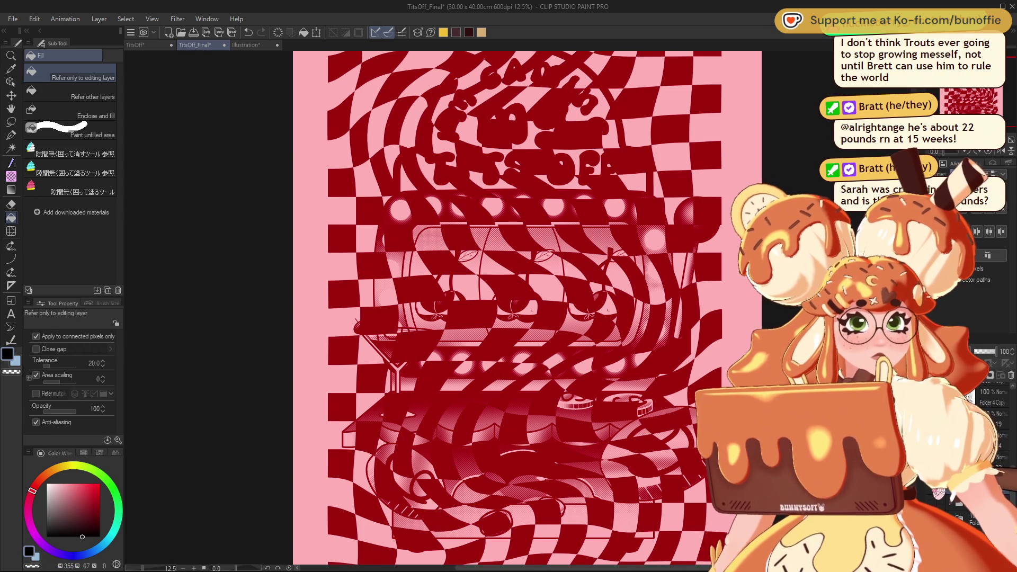
{"action": "left_click", "coordinate": [952, 488]}
{"action": "left_click", "coordinate": [951, 488]}
{"action": "left_click", "coordinate": [959, 489]}
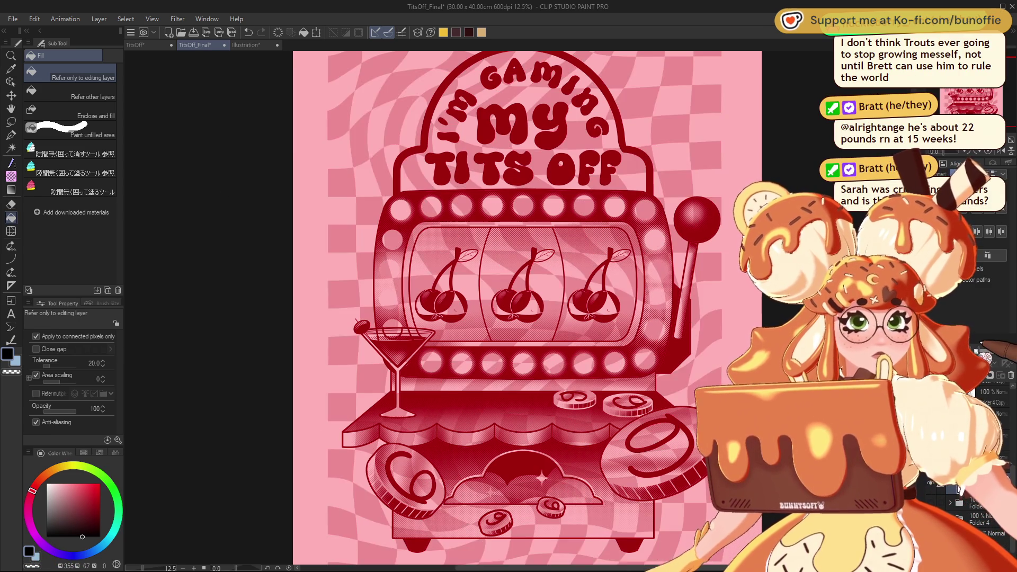
Zoom and pan around the artwork, then turn on the ruler guides across the canvas.
{"action": "key", "text": "ctrl+plus"}
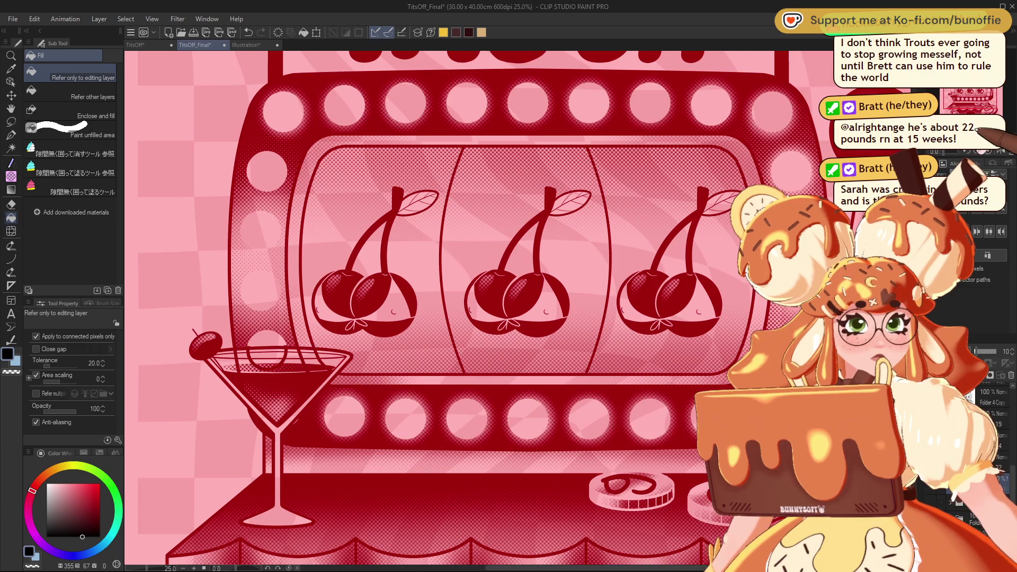
{"action": "key", "text": "ctrl+minus"}
{"action": "key", "text": "ctrl+minus"}
{"action": "key", "text": "ctrl+plus"}
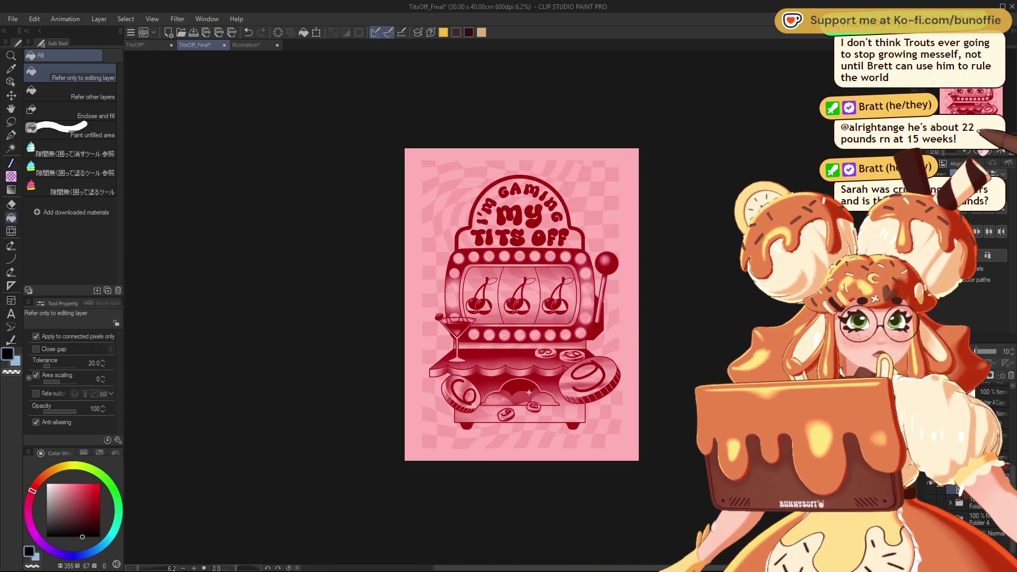
{"action": "mouse_move", "coordinate": [968, 120]}
{"action": "left_mouse_down"}
{"action": "mouse_move", "coordinate": [967, 142]}
{"action": "mouse_move", "coordinate": [940, 147]}
{"action": "mouse_move", "coordinate": [978, 103]}
{"action": "left_mouse_up"}
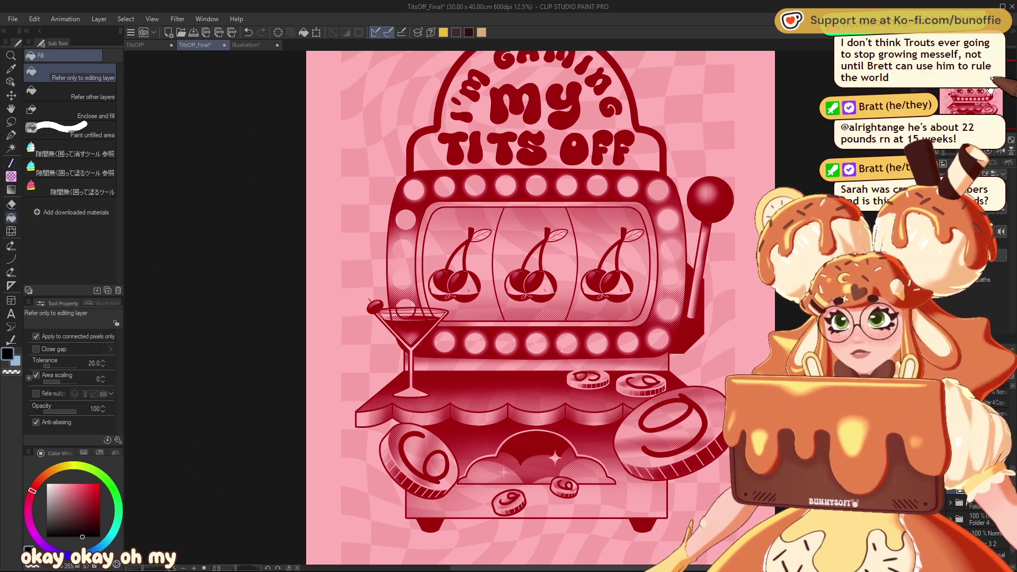
{"action": "mouse_move", "coordinate": [979, 97]}
{"action": "left_mouse_down"}
{"action": "mouse_move", "coordinate": [967, 176]}
{"action": "mouse_move", "coordinate": [997, 103]}
{"action": "mouse_move", "coordinate": [968, 125]}
{"action": "mouse_move", "coordinate": [983, 91]}
{"action": "mouse_move", "coordinate": [959, 108]}
{"action": "mouse_move", "coordinate": [998, 90]}
{"action": "mouse_move", "coordinate": [991, 79]}
{"action": "mouse_move", "coordinate": [979, 127]}
{"action": "mouse_move", "coordinate": [984, 90]}
{"action": "left_mouse_up"}
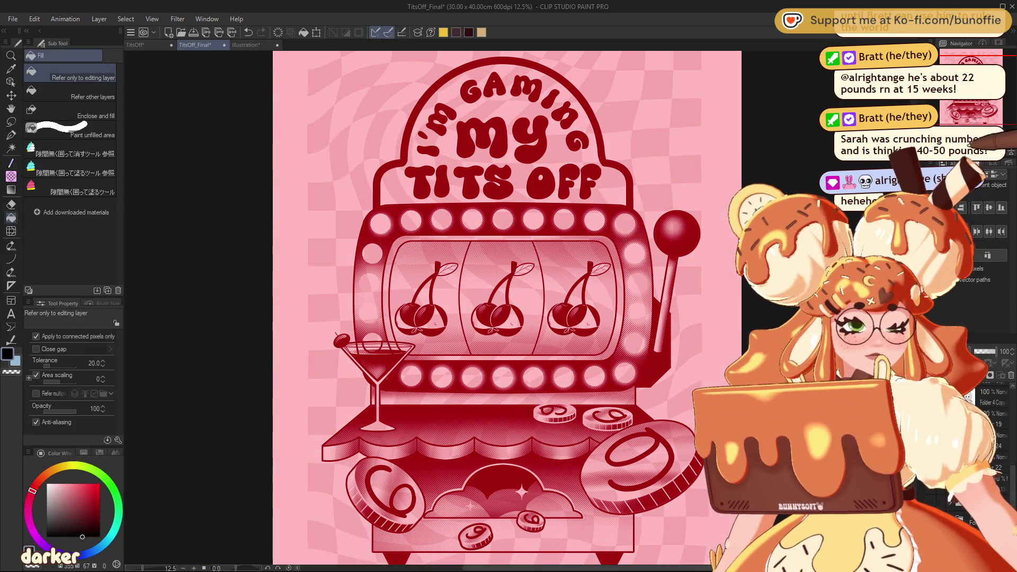
{"action": "key", "text": "ctrl+plus"}
{"action": "key", "text": "ctrl+plus"}
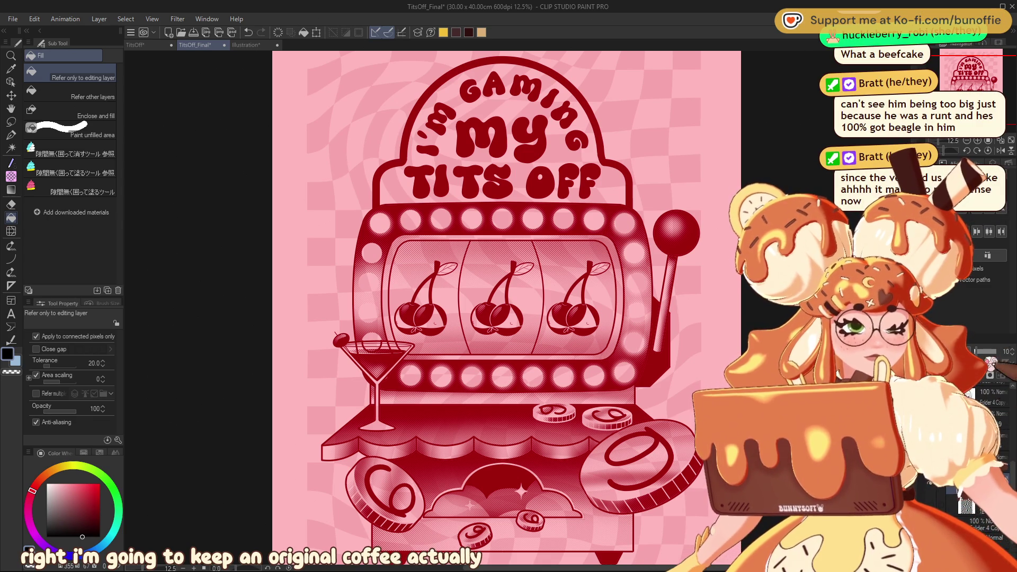
{"action": "left_click", "coordinate": [994, 398]}
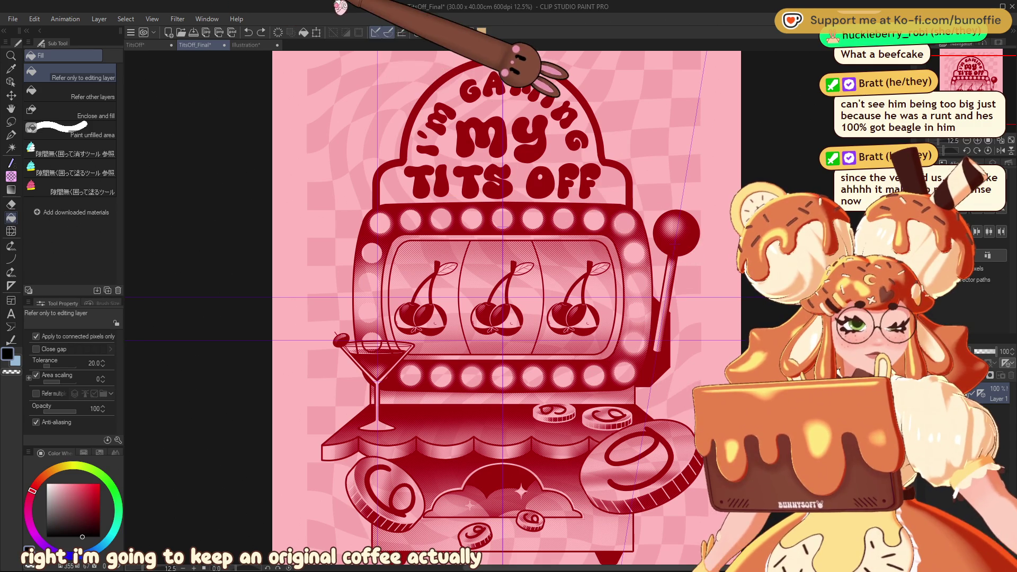
Save TitsOff_Final, then make the checker layer dark red and fade it to 21% opacity.
{"action": "left_click", "coordinate": [245, 44]}
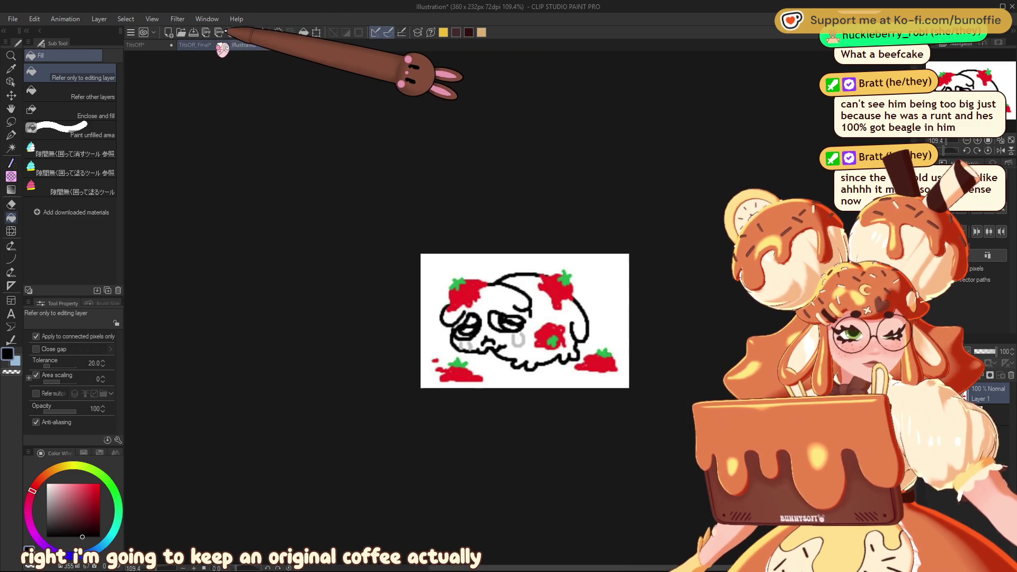
{"action": "left_click", "coordinate": [195, 45]}
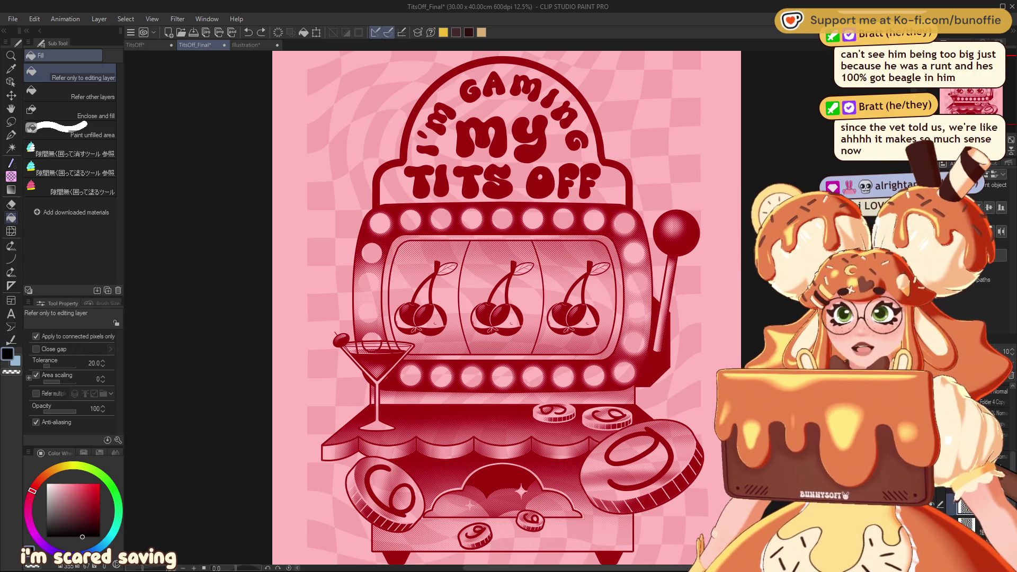
{"action": "key", "text": "ctrl+s"}
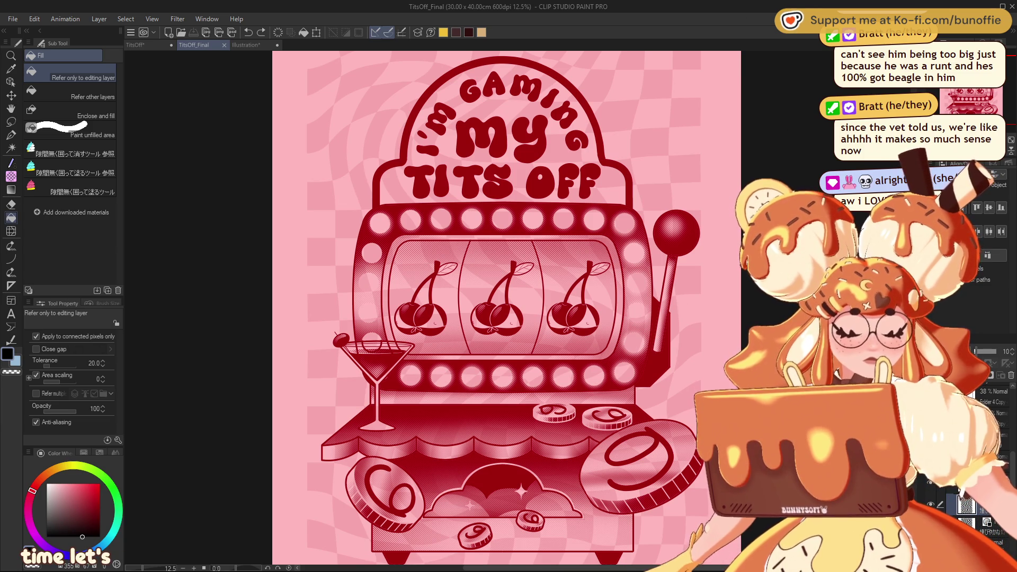
{"action": "left_click", "coordinate": [1010, 356]}
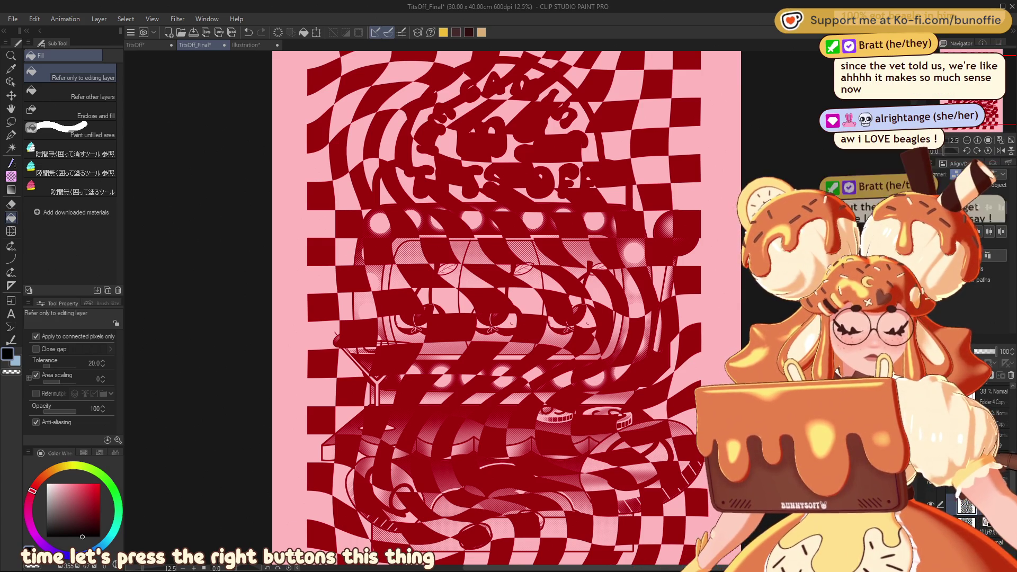
{"action": "left_click_drag", "start_coordinate": [996, 351], "coordinate": [979, 352]}
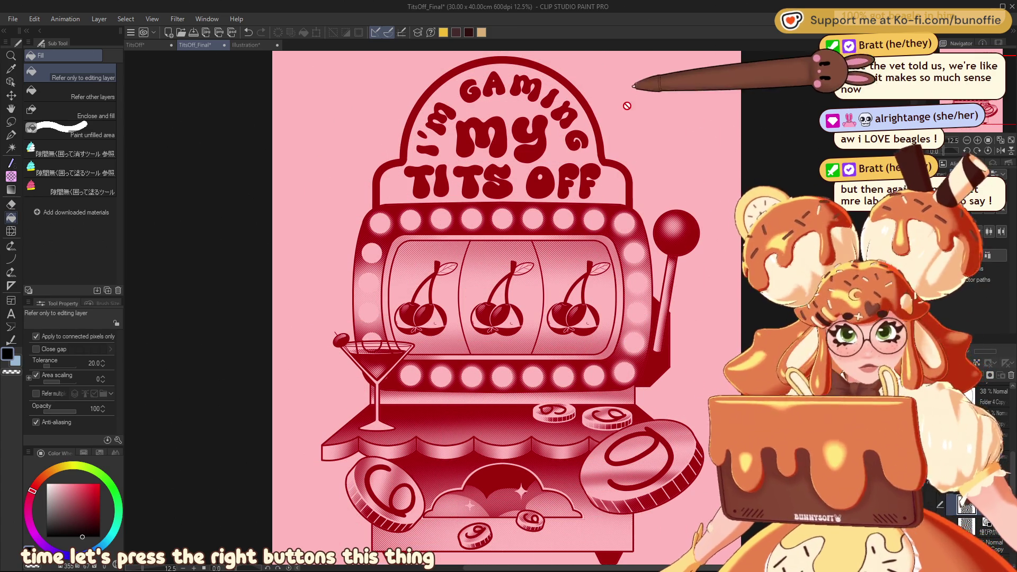
{"action": "key", "text": "w"}
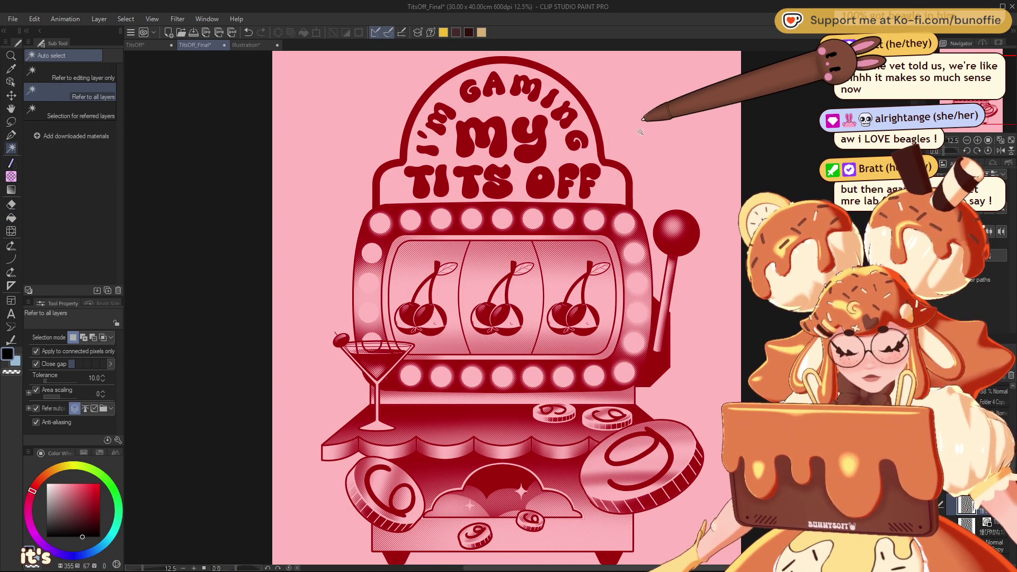
Auto-select the slot machine's silhouette and delete the checker pattern inside it, then deselect.
{"action": "left_click", "coordinate": [640, 130]}
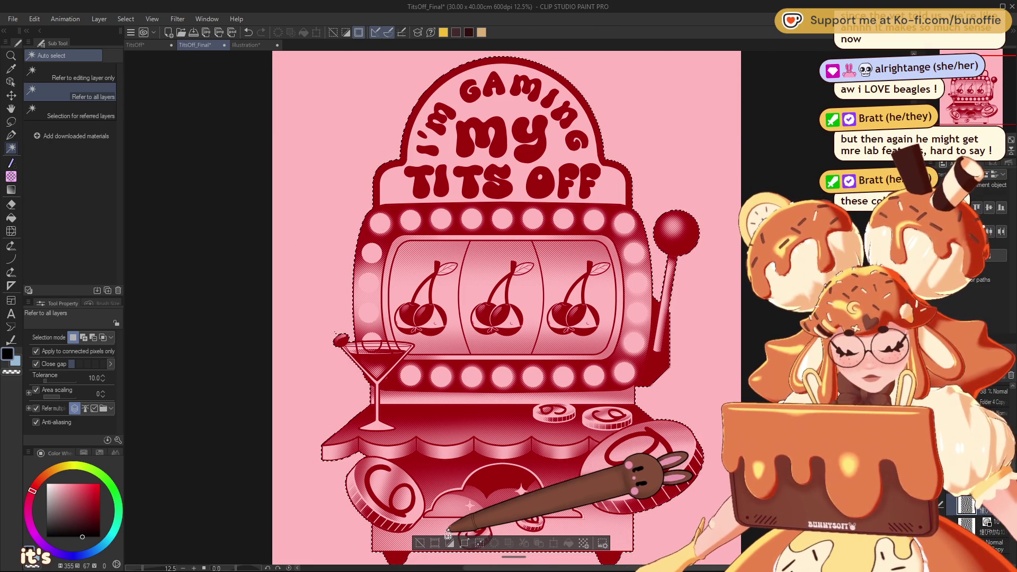
{"action": "key", "text": "ctrl+v"}
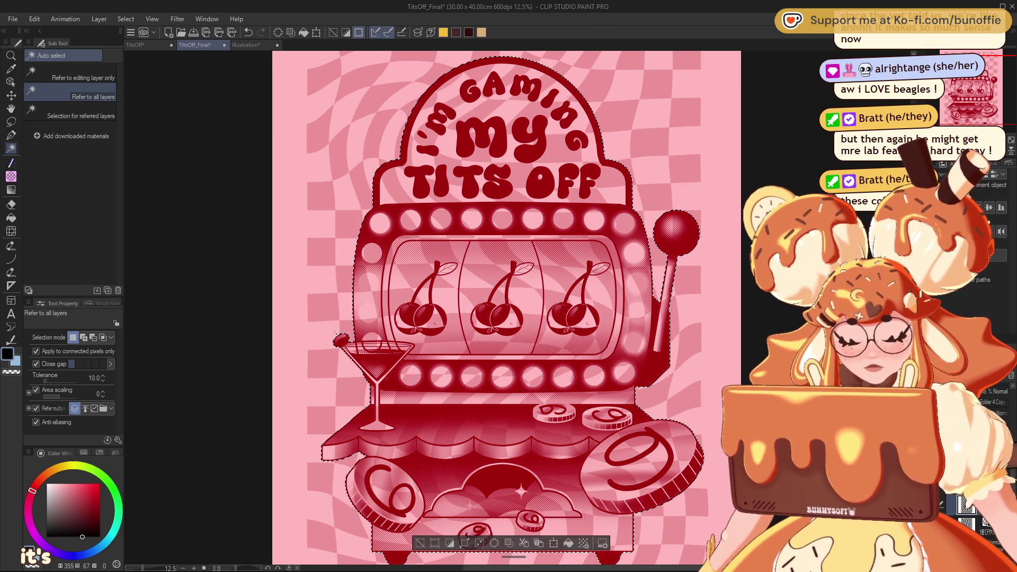
{"action": "key", "text": "Delete"}
{"action": "key", "text": "ctrl+d"}
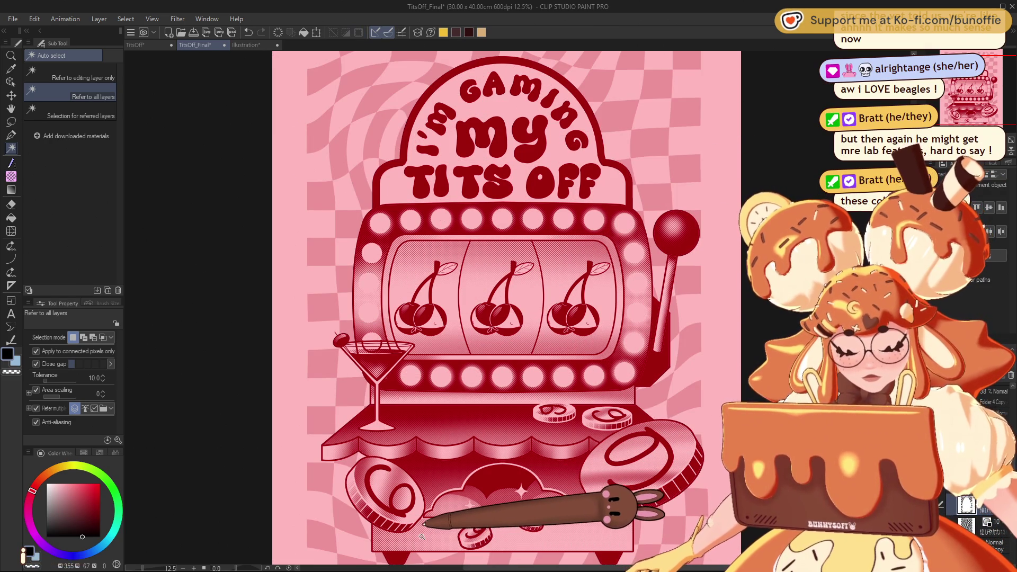
{"action": "key", "text": "ctrl+minus"}
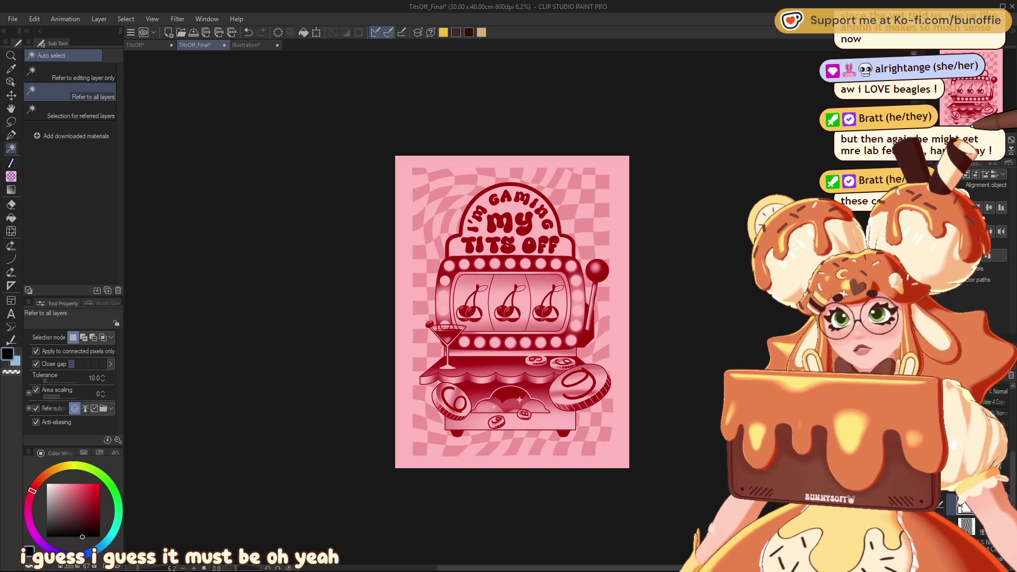
{"action": "scroll", "coordinate": [492, 403], "scroll_direction": "up", "scroll_amount": 1}
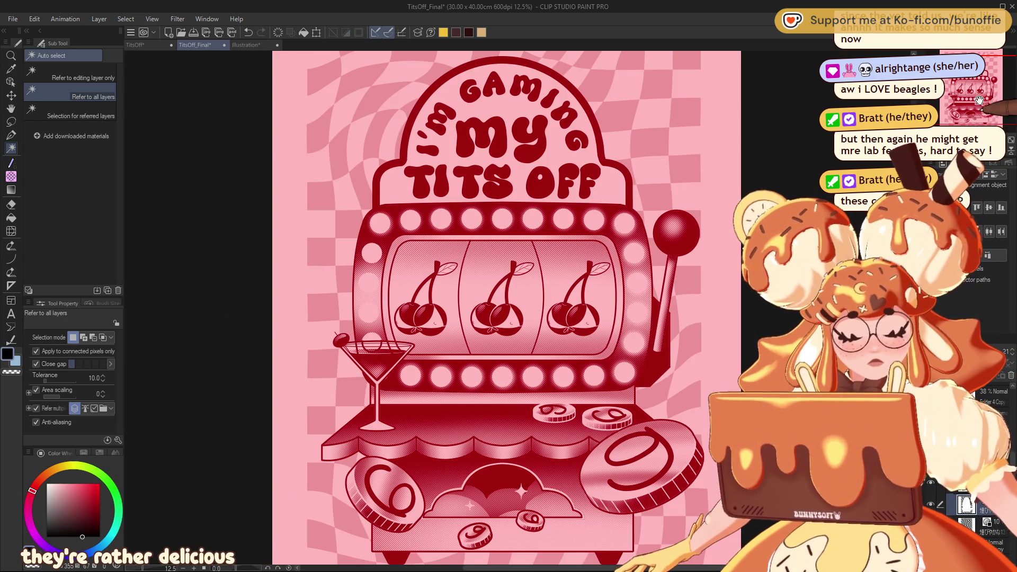
{"action": "left_click_drag", "start_coordinate": [977, 94], "coordinate": [983, 89]}
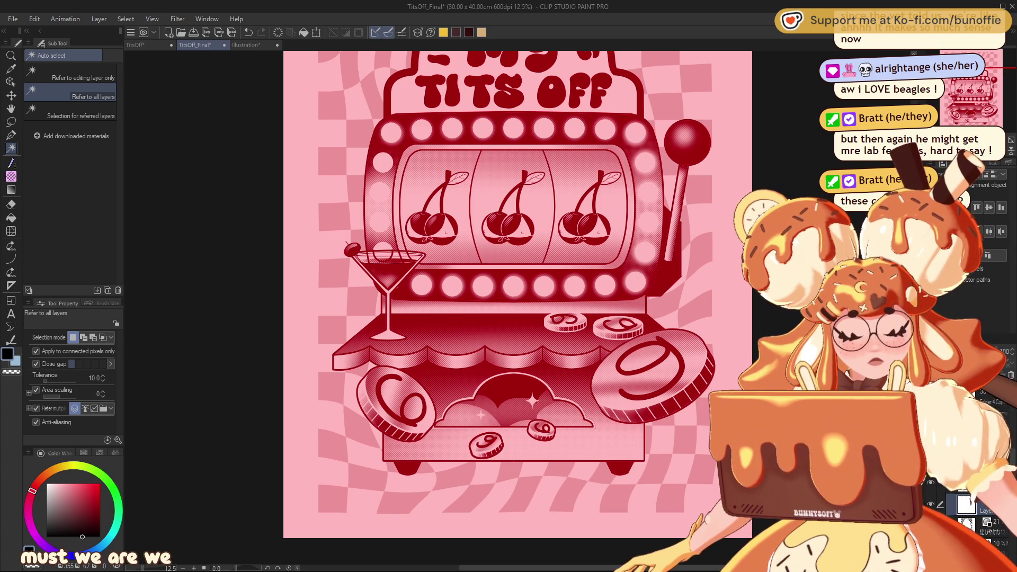
{"action": "left_click", "coordinate": [12, 121]}
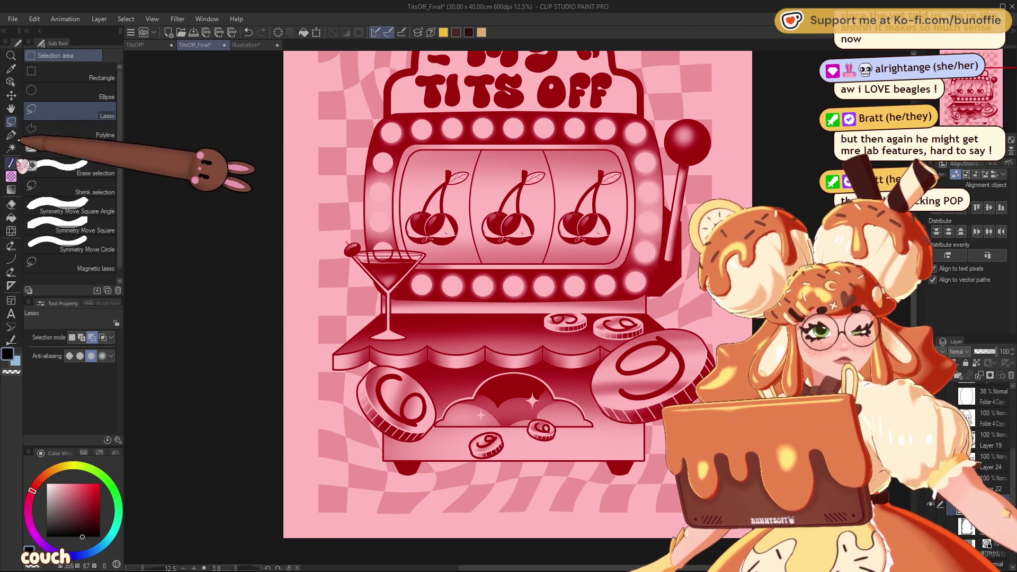
Paint a soft-dot red halftone shadow inside an ellipse selection beneath the machine's feet.
{"action": "left_click", "coordinate": [56, 83]}
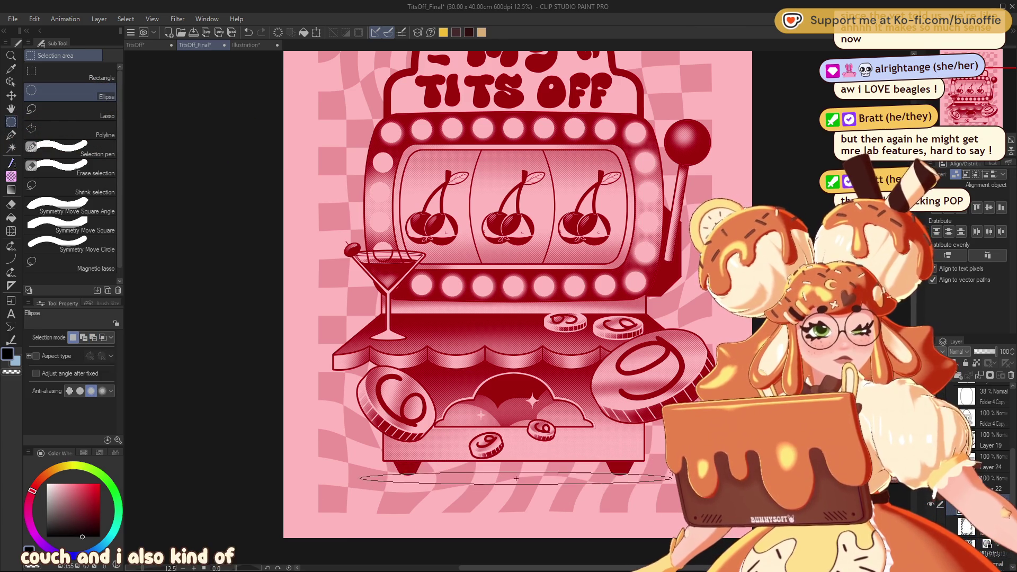
{"action": "mouse_move", "coordinate": [329, 445]}
{"action": "left_mouse_down"}
{"action": "mouse_move", "coordinate": [340, 450]}
{"action": "mouse_move", "coordinate": [330, 429]}
{"action": "mouse_move", "coordinate": [512, 468]}
{"action": "left_mouse_up"}
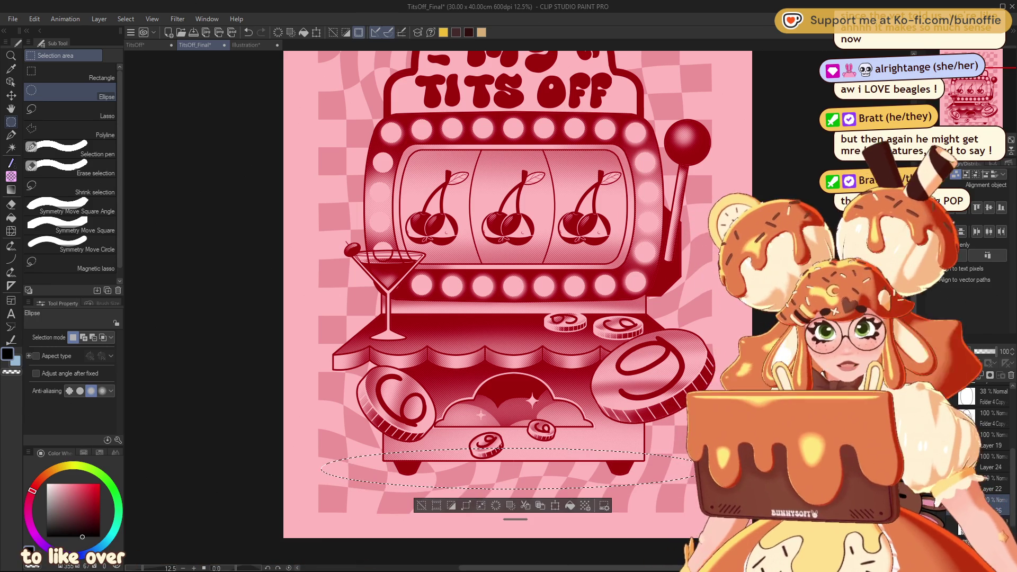
{"action": "left_click", "coordinate": [10, 162]}
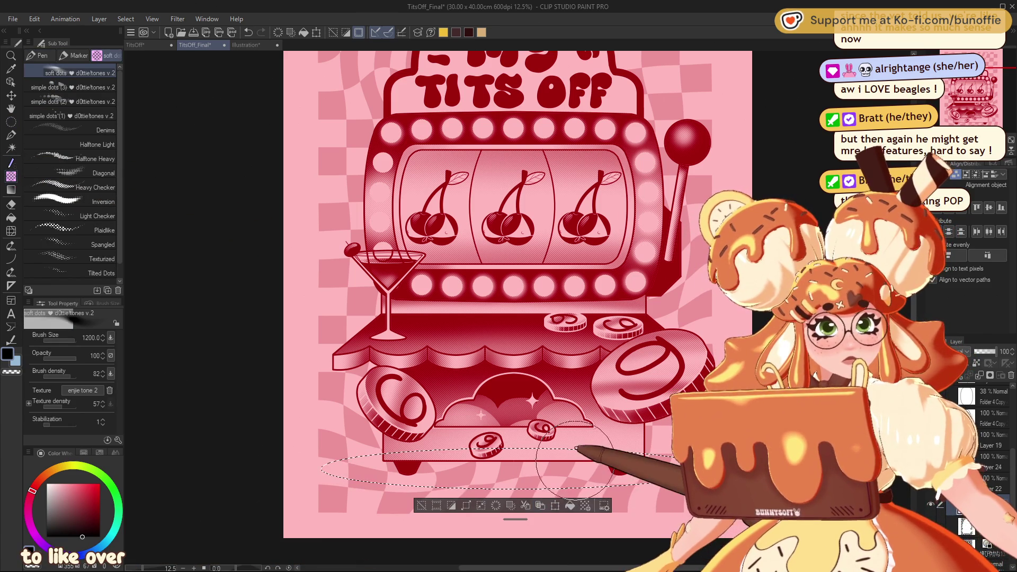
{"action": "mouse_move", "coordinate": [616, 473]}
{"action": "left_mouse_down"}
{"action": "mouse_move", "coordinate": [371, 471]}
{"action": "mouse_move", "coordinate": [549, 444]}
{"action": "mouse_move", "coordinate": [370, 468]}
{"action": "mouse_move", "coordinate": [487, 444]}
{"action": "mouse_move", "coordinate": [403, 453]}
{"action": "mouse_move", "coordinate": [537, 461]}
{"action": "mouse_move", "coordinate": [331, 455]}
{"action": "left_mouse_up"}
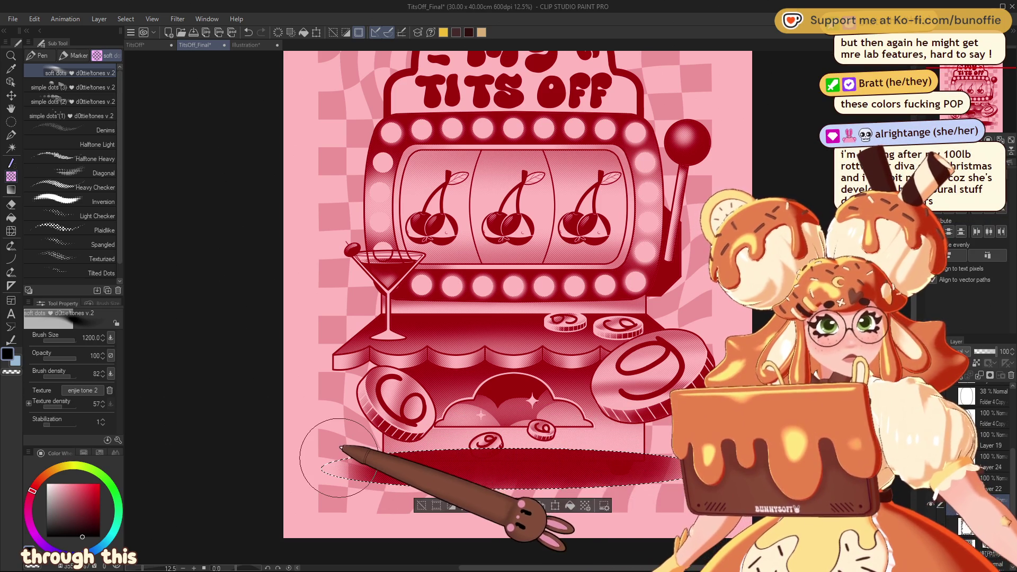
{"action": "left_click", "coordinate": [421, 505]}
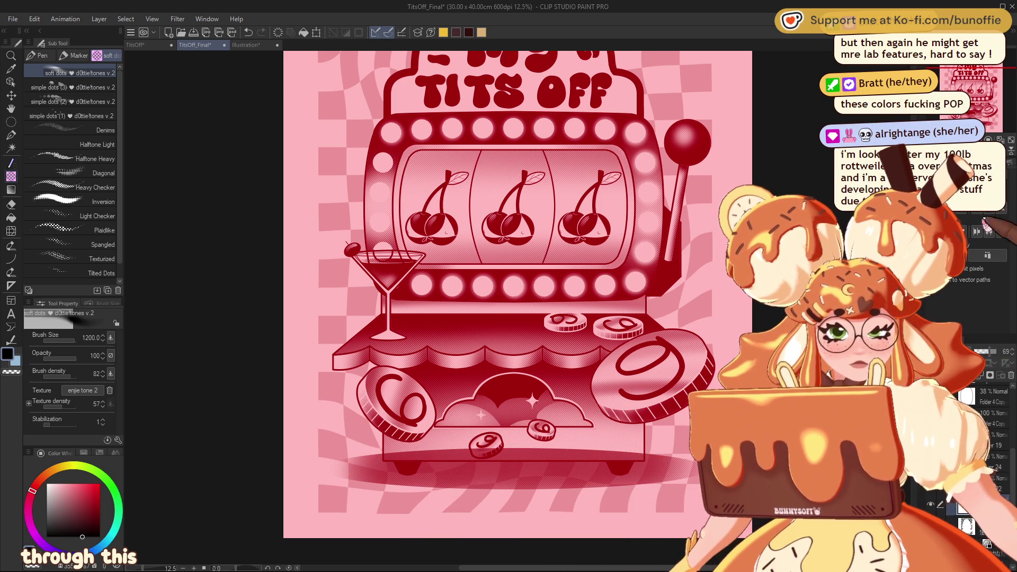
{"action": "left_click_drag", "start_coordinate": [978, 106], "coordinate": [979, 108]}
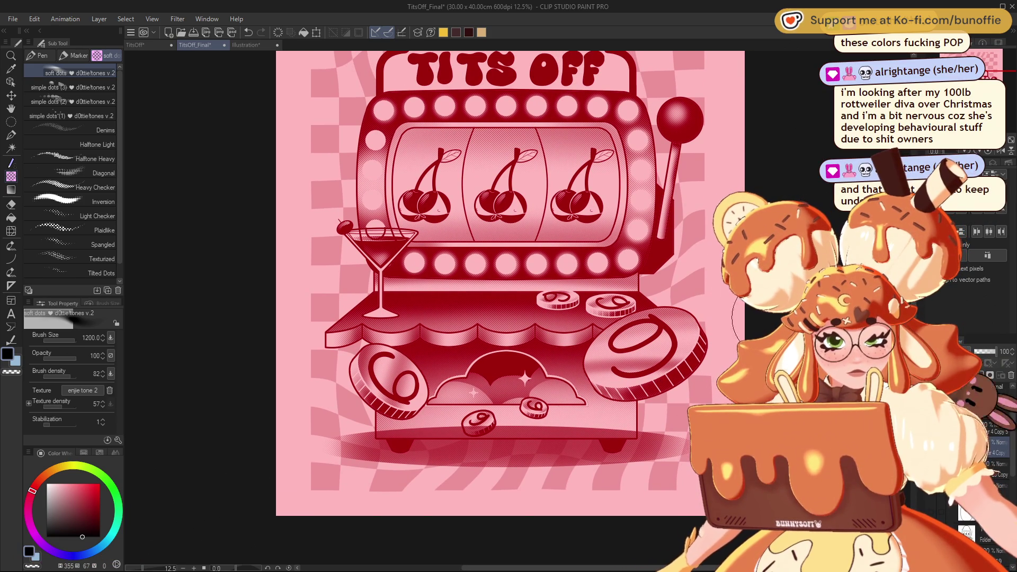
{"action": "key", "text": "w"}
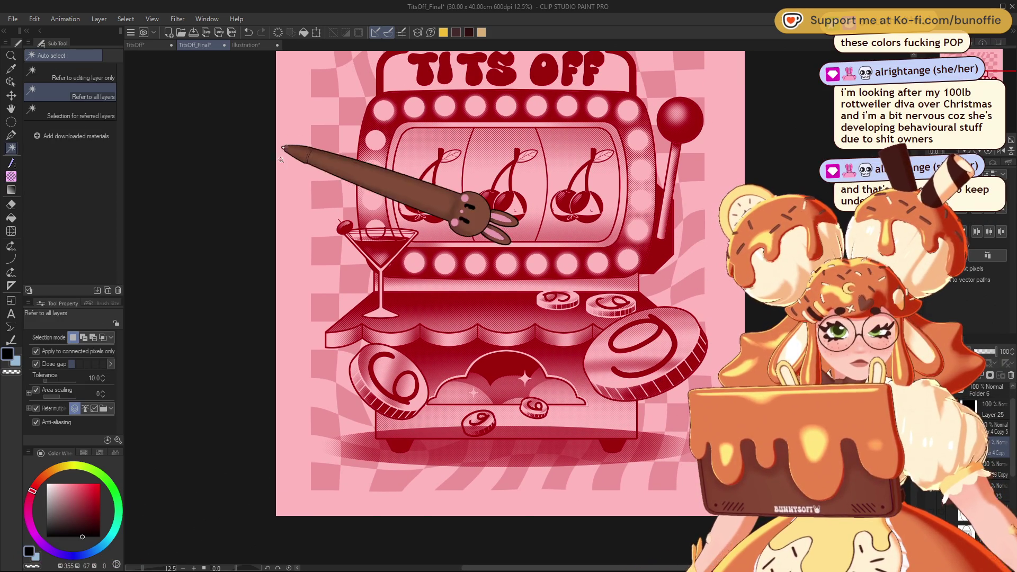
{"action": "left_click", "coordinate": [74, 75]}
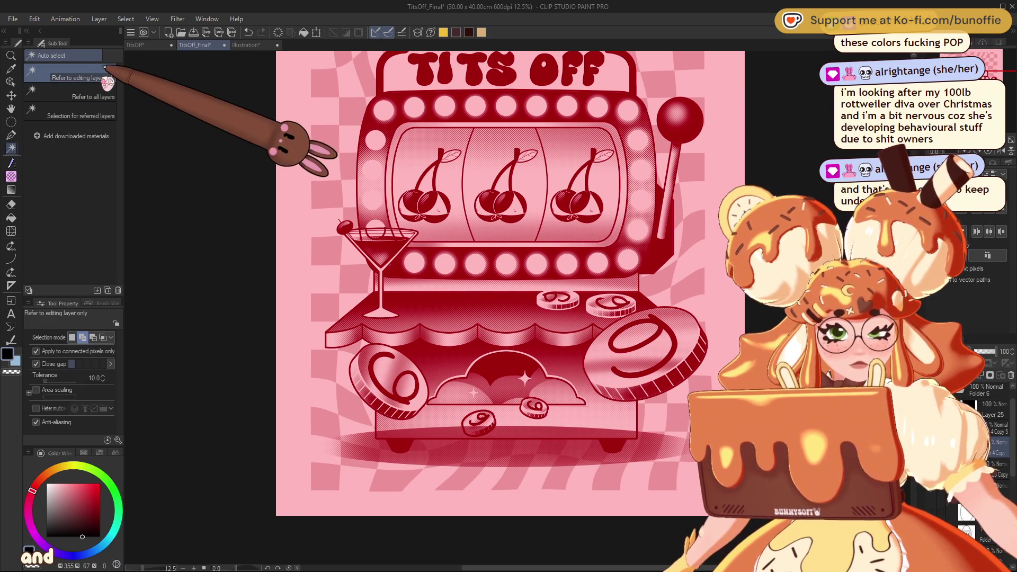
{"action": "left_click", "coordinate": [676, 383]}
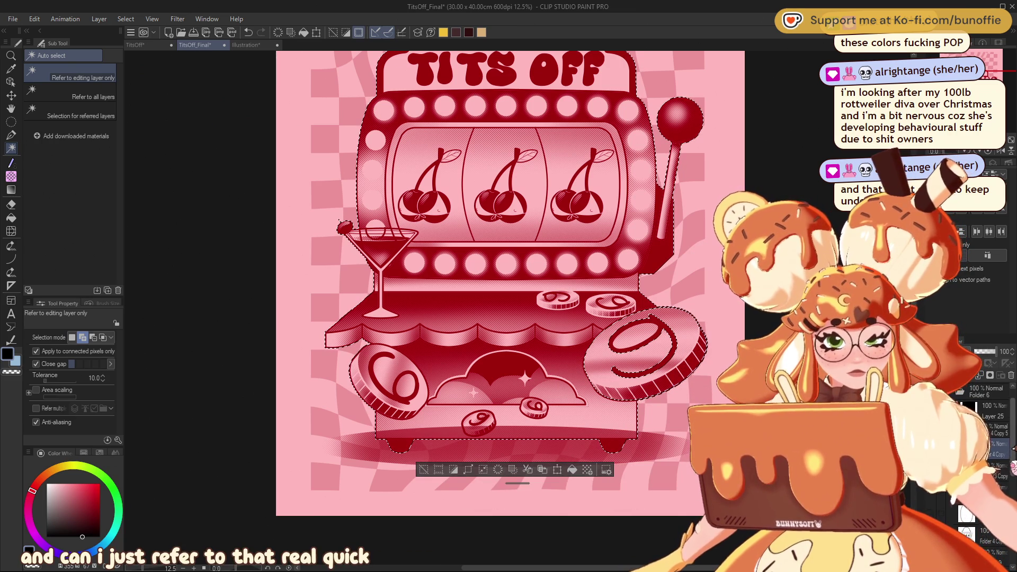
{"action": "left_click", "coordinate": [996, 479]}
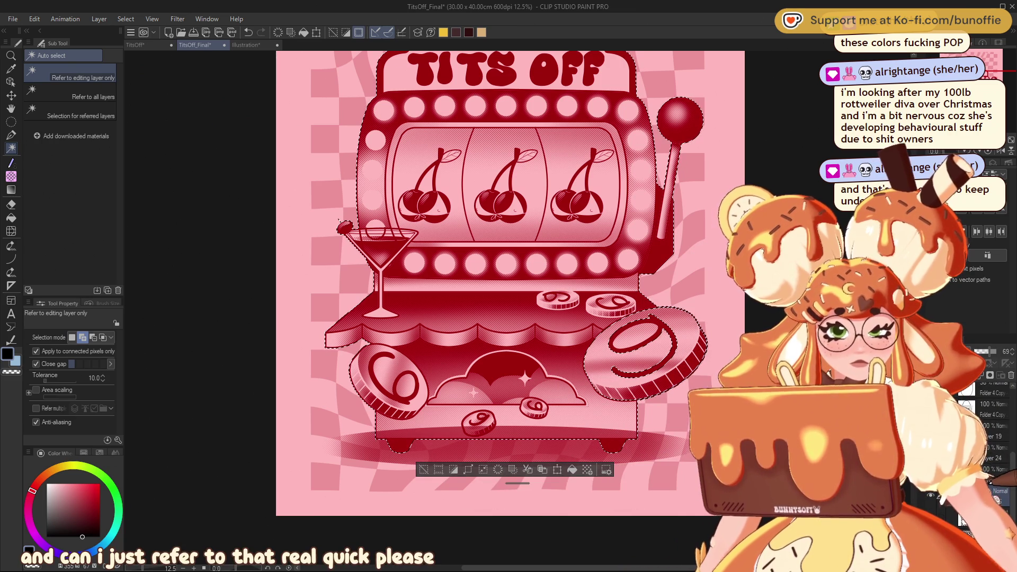
{"action": "left_click", "coordinate": [423, 470]}
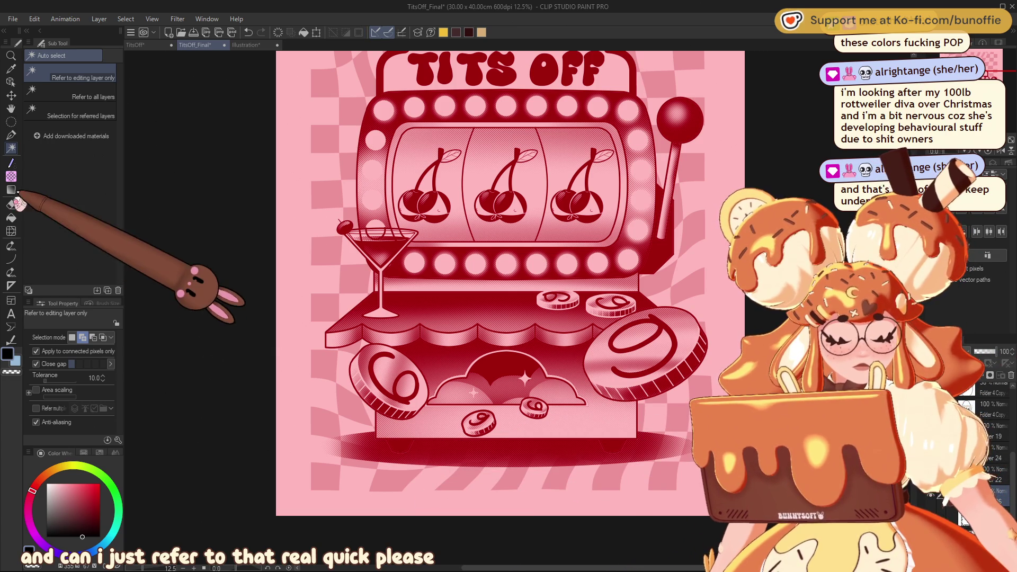
{"action": "left_click", "coordinate": [10, 177]}
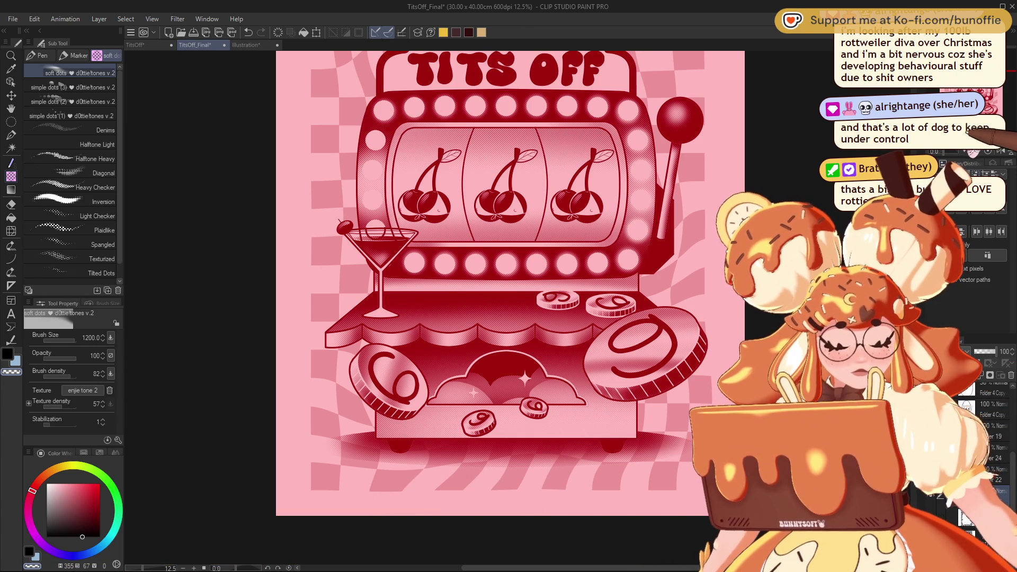
{"action": "key", "text": "ctrl+minus"}
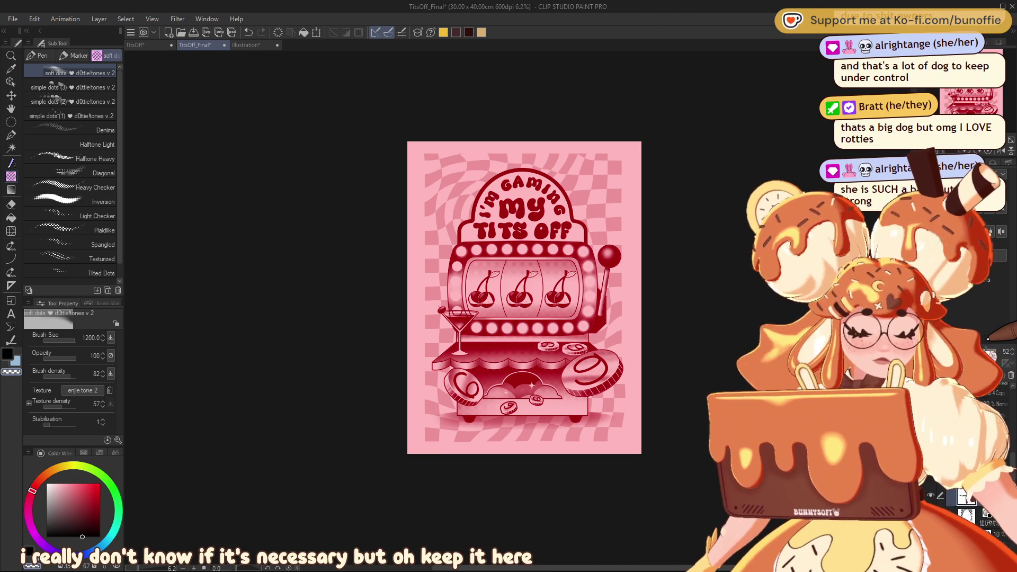
{"action": "key", "text": "ctrl+plus"}
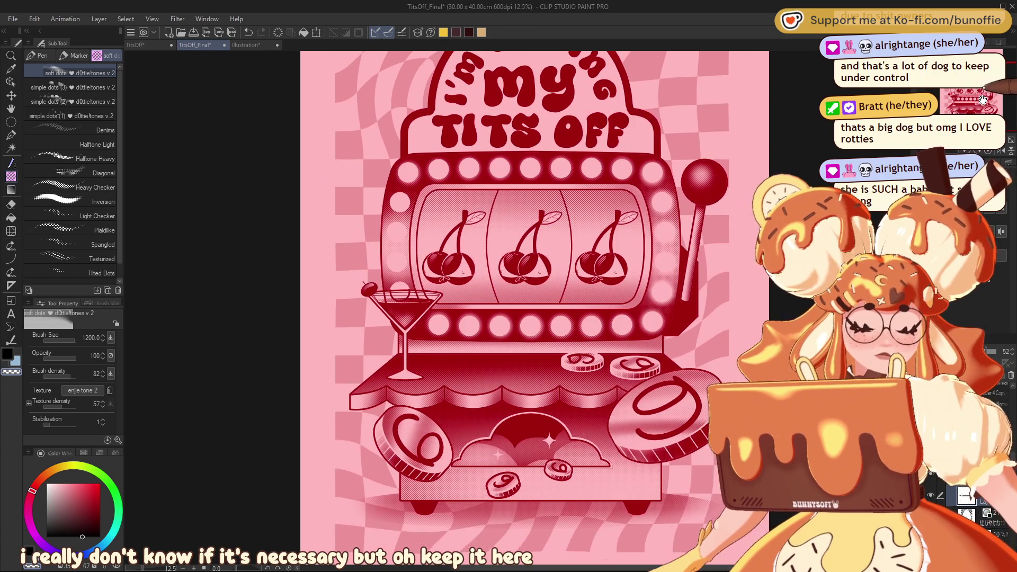
{"action": "mouse_move", "coordinate": [529, 308]}
{"action": "left_mouse_down"}
{"action": "mouse_move", "coordinate": [522, 330]}
{"action": "mouse_move", "coordinate": [522, 318]}
{"action": "left_mouse_up"}
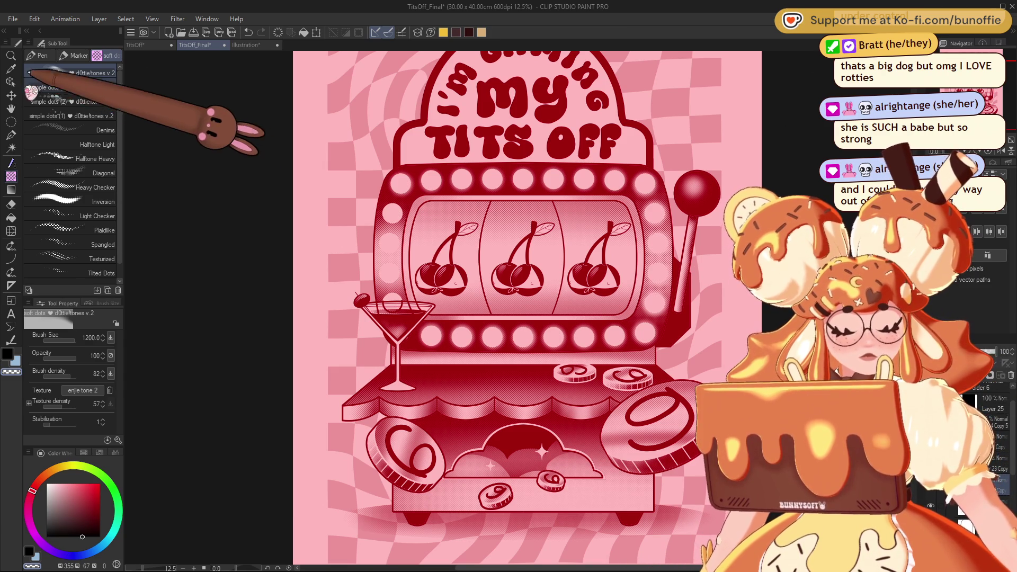
{"action": "key", "text": "k"}
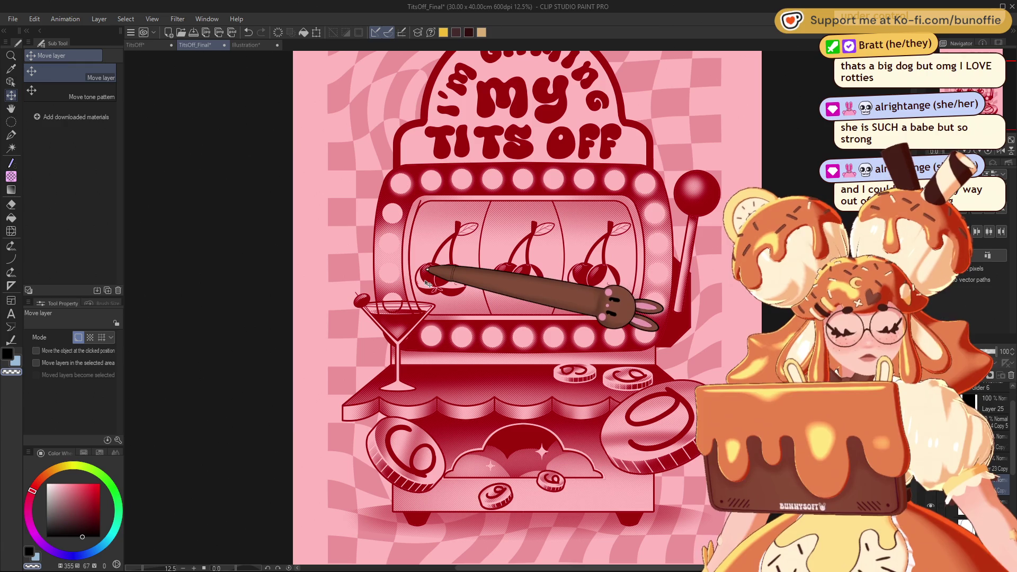
{"action": "scroll", "coordinate": [427, 283], "scroll_direction": "up", "scroll_amount": 4}
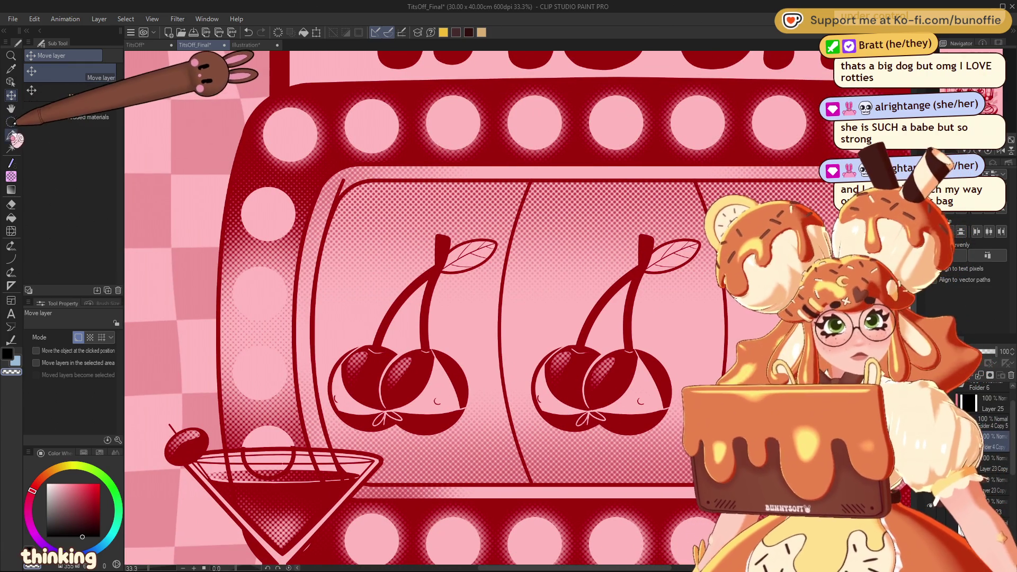
Set the Straight line tool's brush size to 25, then switch to the Hard eraser.
{"action": "left_click", "coordinate": [11, 259]}
{"action": "key", "text": "bracketleft"}
{"action": "key", "text": "bracketleft"}
{"action": "key", "text": "bracketleft"}
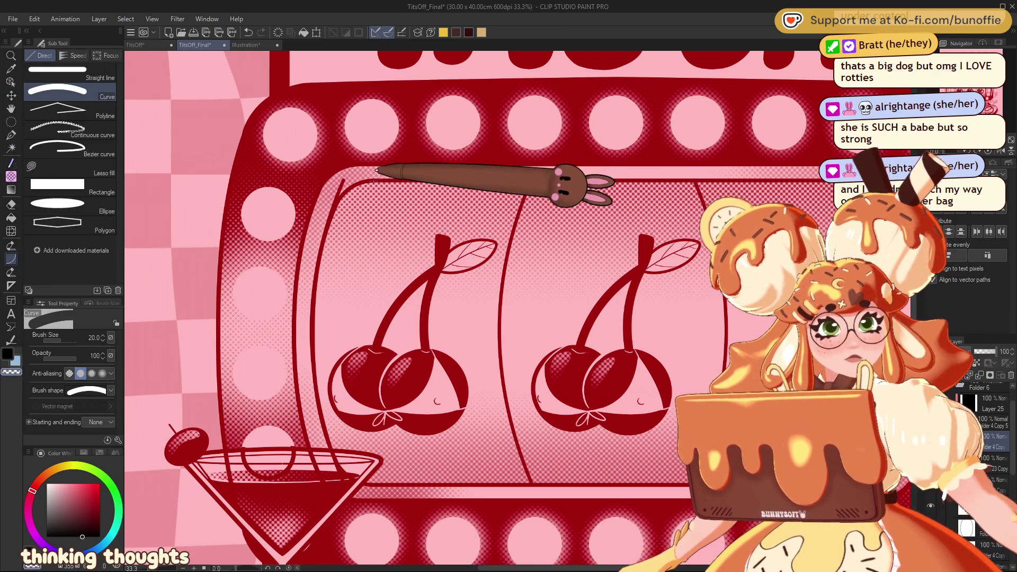
{"action": "key", "text": "bracketright"}
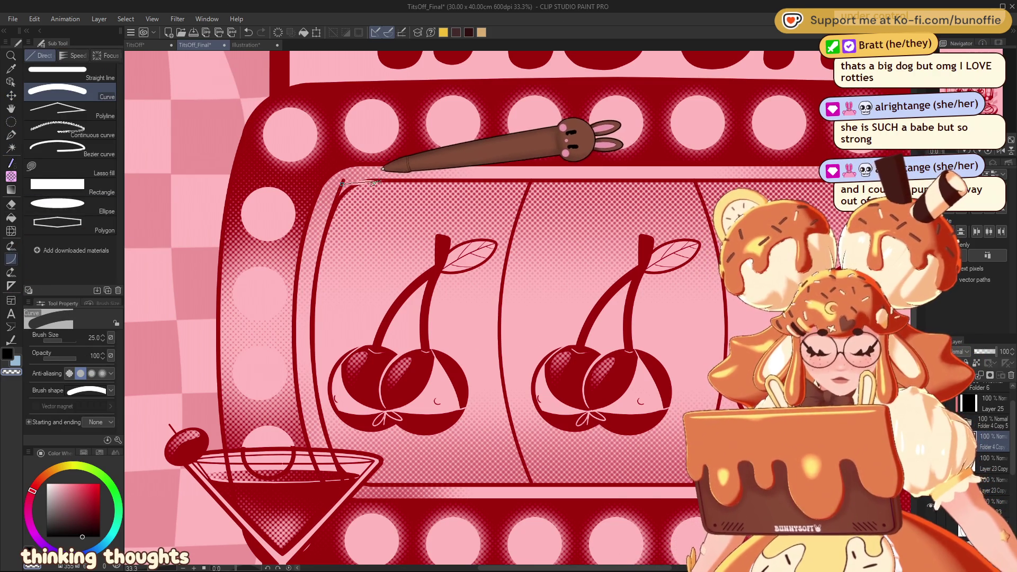
{"action": "left_click", "coordinate": [58, 72]}
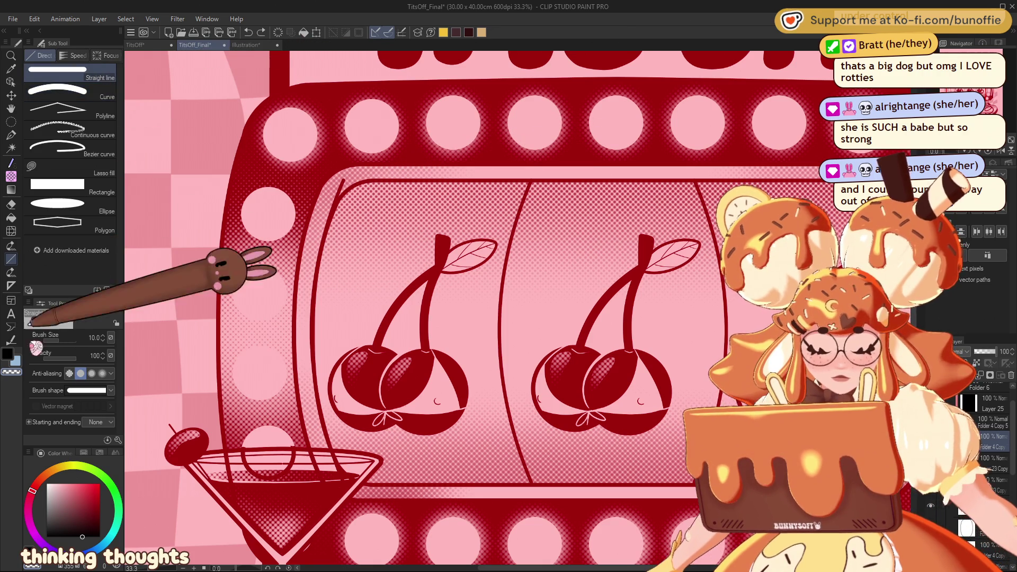
{"action": "left_click", "coordinate": [369, 182]}
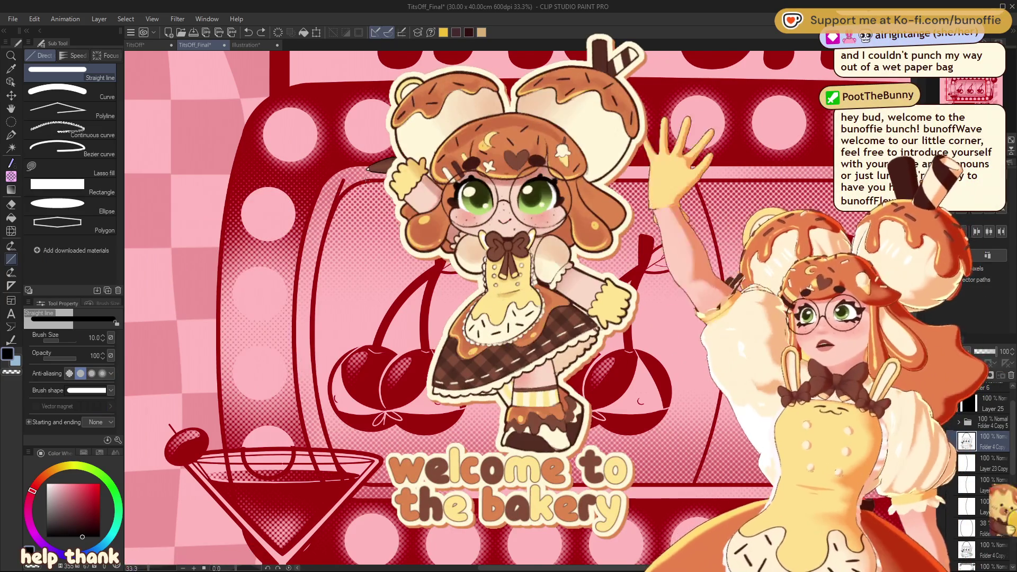
{"action": "key", "text": "bracketright"}
{"action": "key", "text": "bracketright"}
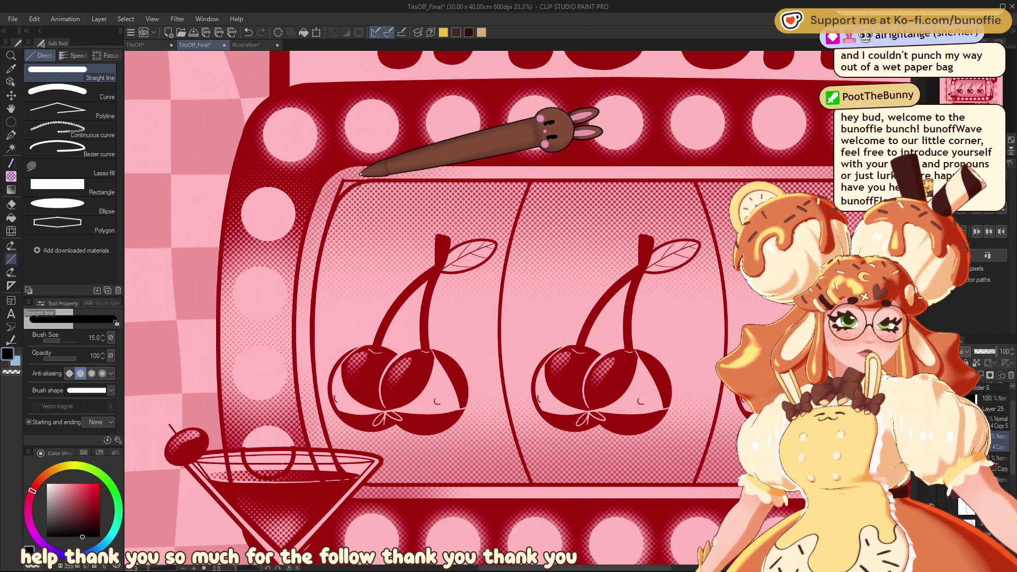
{"action": "key", "text": "bracketright"}
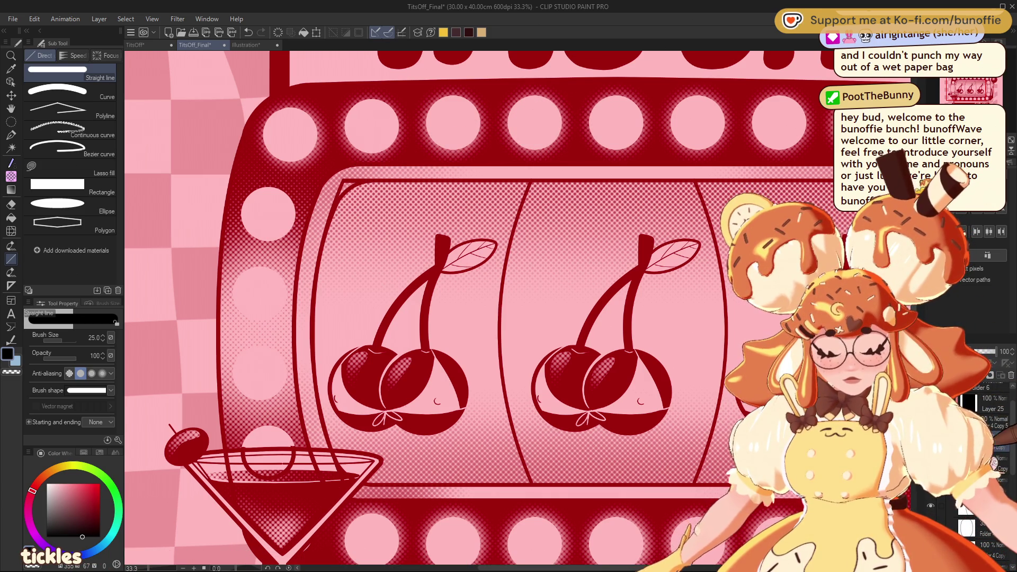
{"action": "key", "text": "e"}
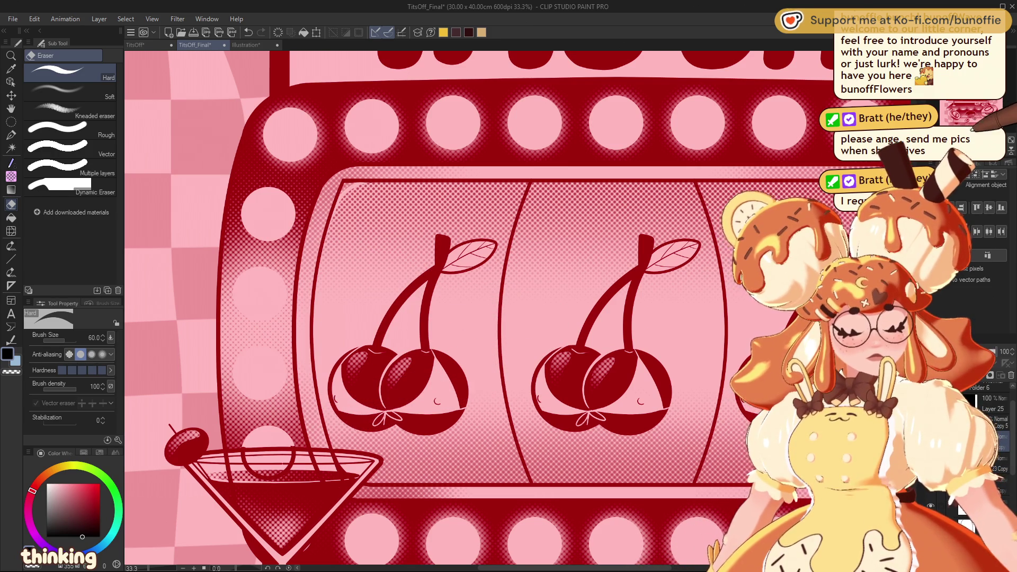
{"action": "key", "text": "ctrl+minus"}
{"action": "key", "text": "ctrl+minus"}
{"action": "key", "text": "ctrl+minus"}
{"action": "key", "text": "ctrl+plus"}
{"action": "key", "text": "ctrl+plus"}
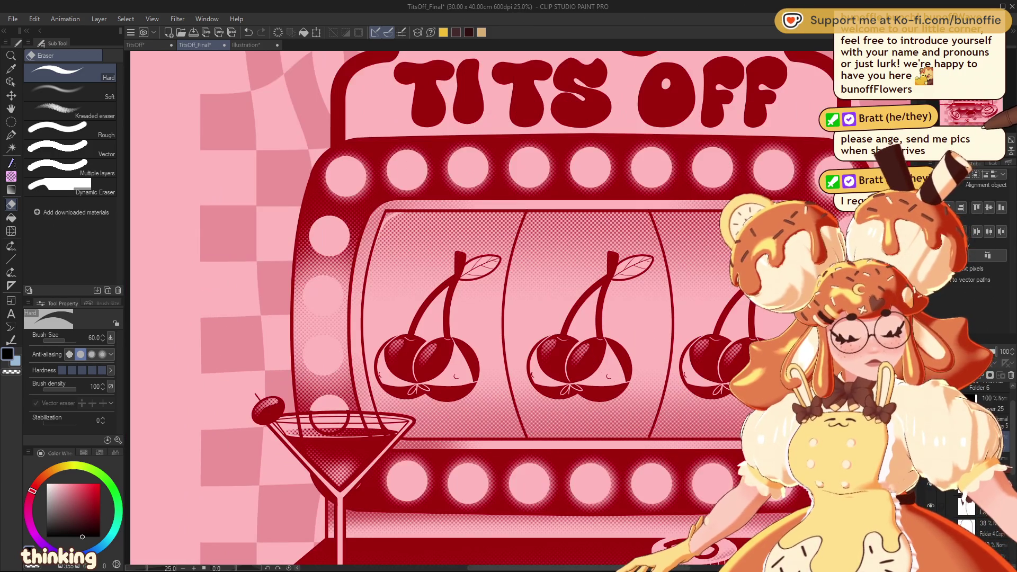
{"action": "left_click_drag", "start_coordinate": [477, 291], "coordinate": [342, 275]}
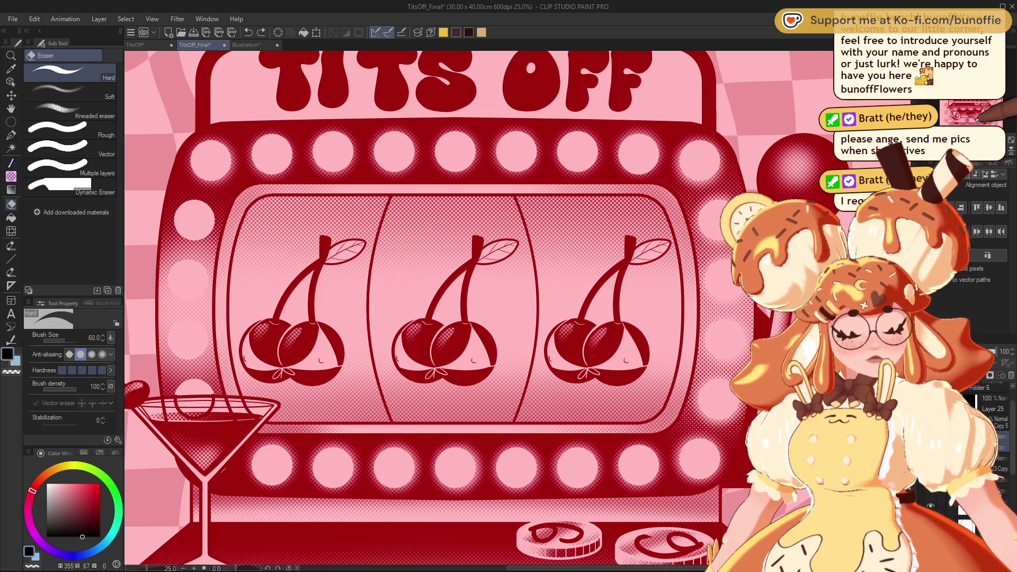
{"action": "key", "text": "asciicircum"}
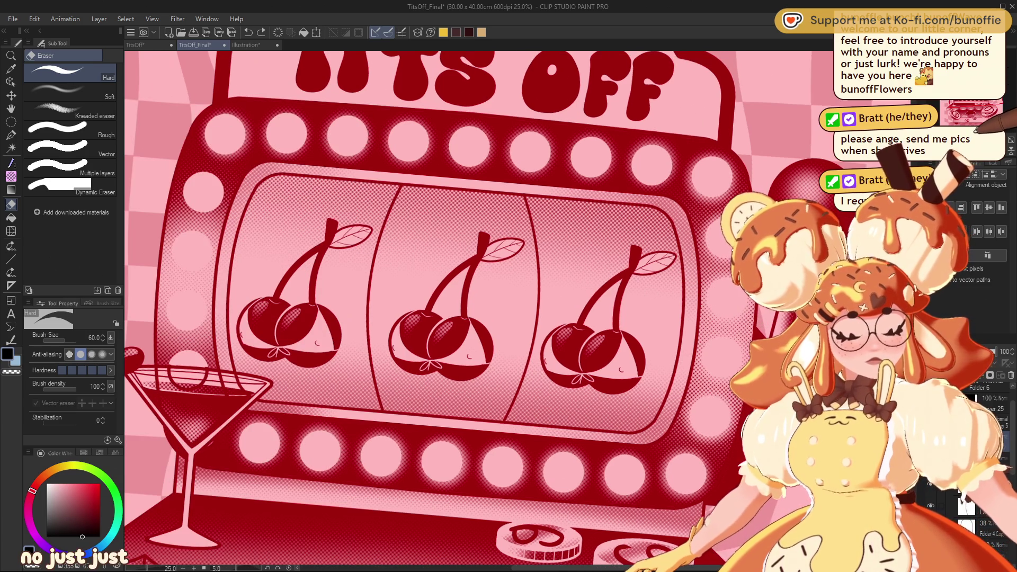
{"action": "key", "text": "minus"}
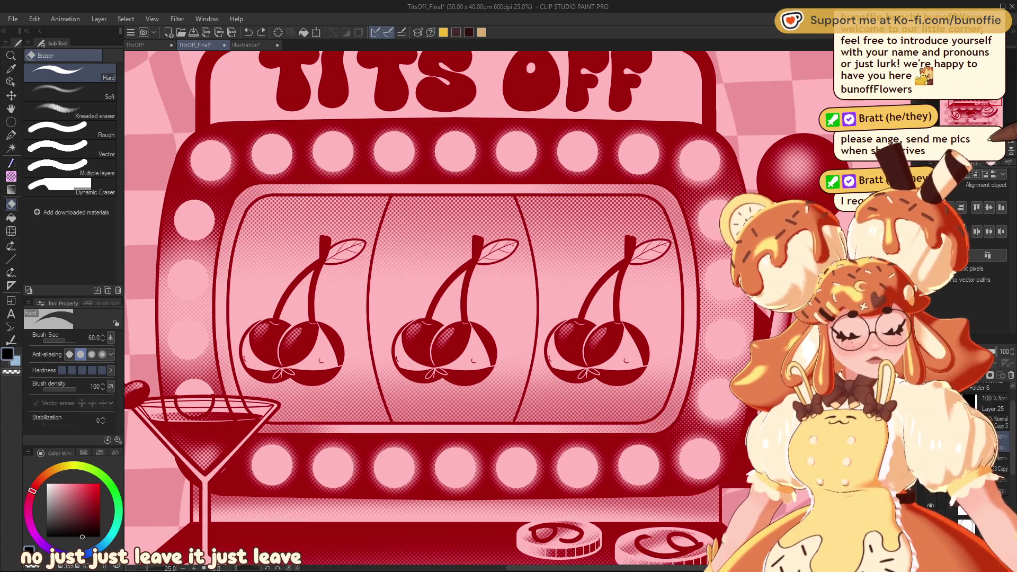
{"action": "key", "text": "ctrl+0"}
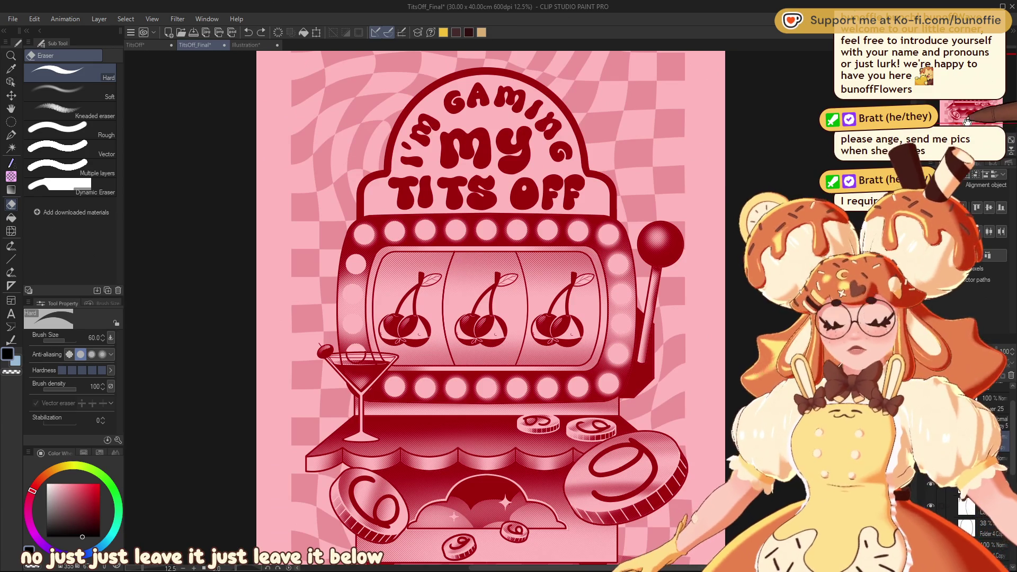
{"action": "left_click", "coordinate": [963, 104]}
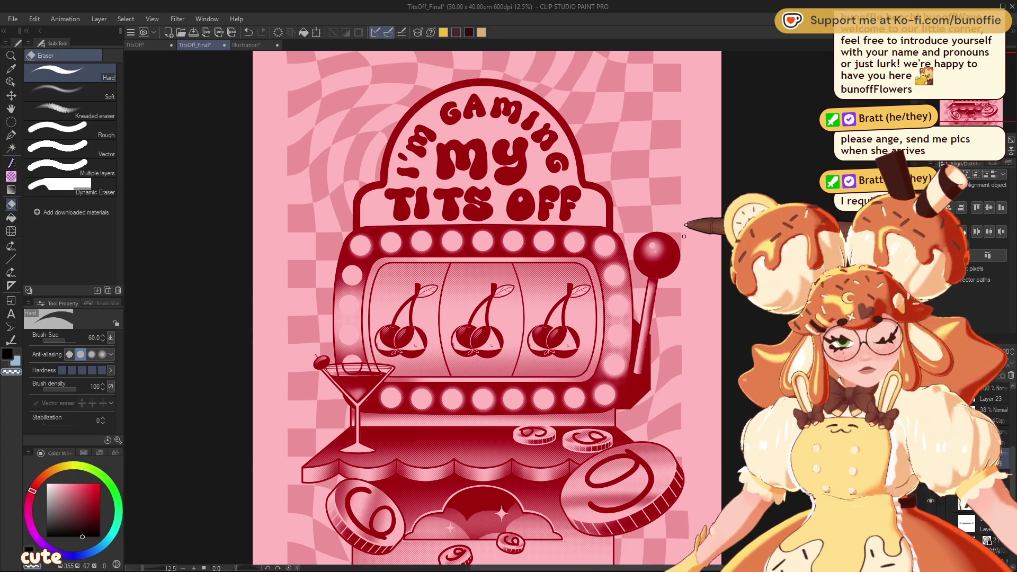
{"action": "scroll", "coordinate": [684, 237], "scroll_direction": "up", "scroll_amount": 3}
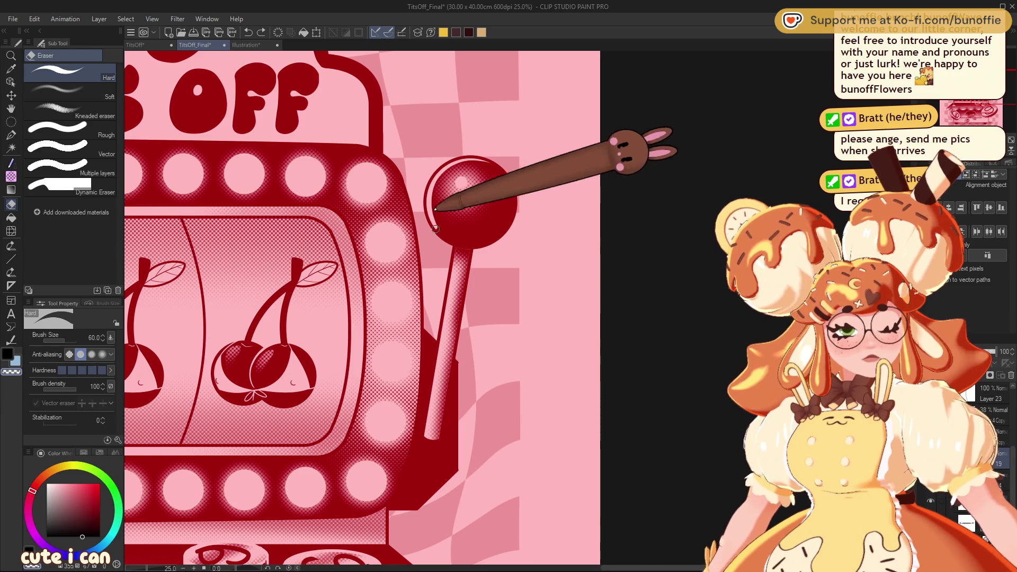
{"action": "key", "text": "ctrl+0"}
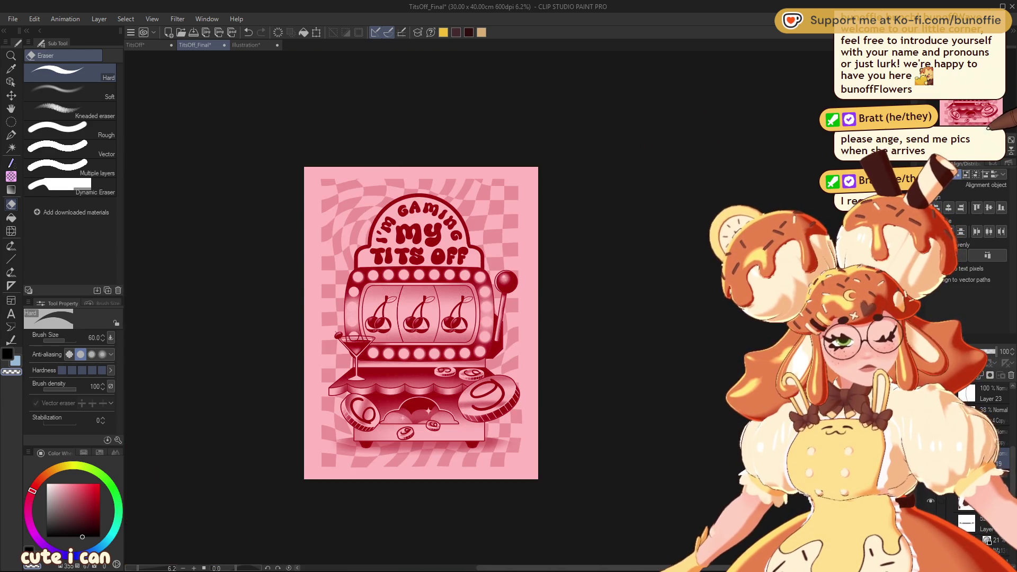
Draw two light pink curved highlight strokes along the lever ball's upper-left edge.
{"action": "scroll", "coordinate": [506, 297], "scroll_direction": "up", "scroll_amount": 10}
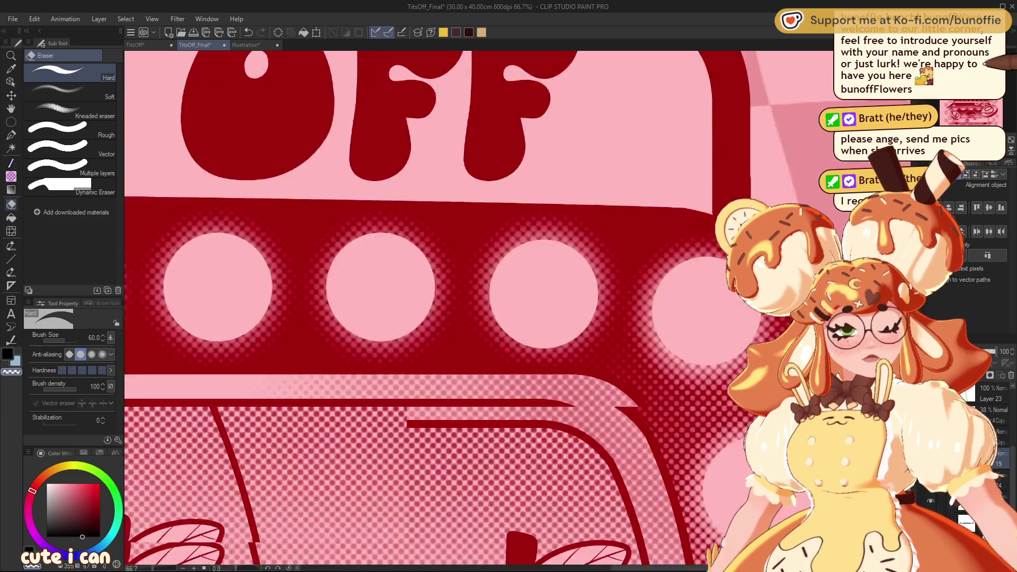
{"action": "mouse_move", "coordinate": [582, 318]}
{"action": "left_mouse_down"}
{"action": "mouse_move", "coordinate": [455, 276]}
{"action": "mouse_move", "coordinate": [376, 345]}
{"action": "left_mouse_up"}
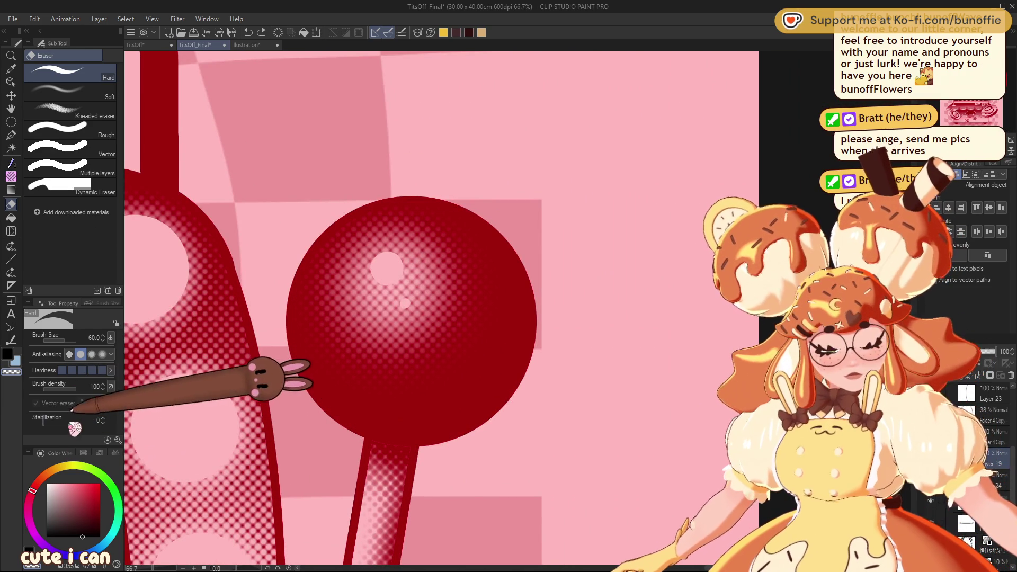
{"action": "left_click", "coordinate": [11, 259]}
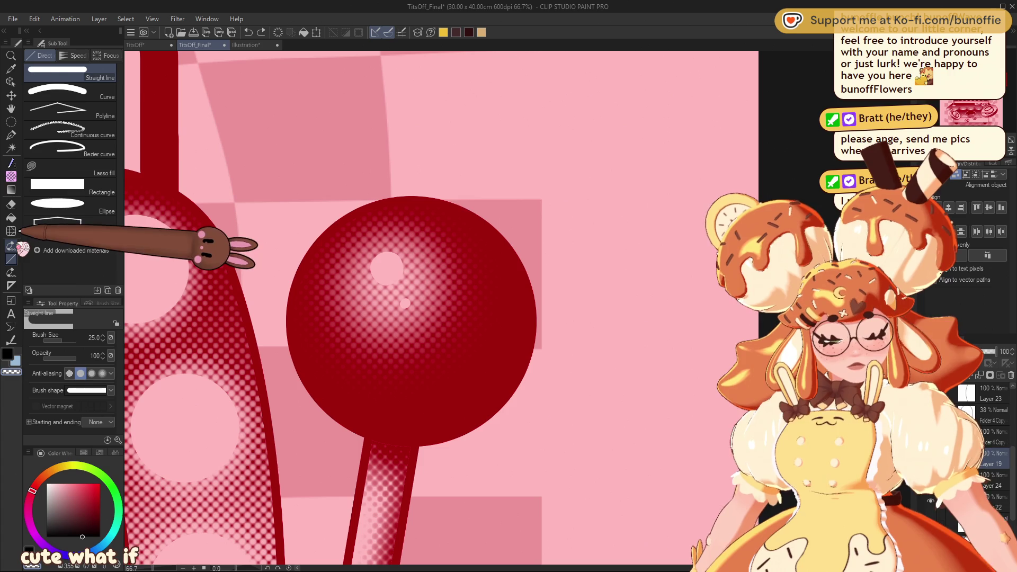
{"action": "left_click_drag", "start_coordinate": [440, 208], "coordinate": [364, 427]}
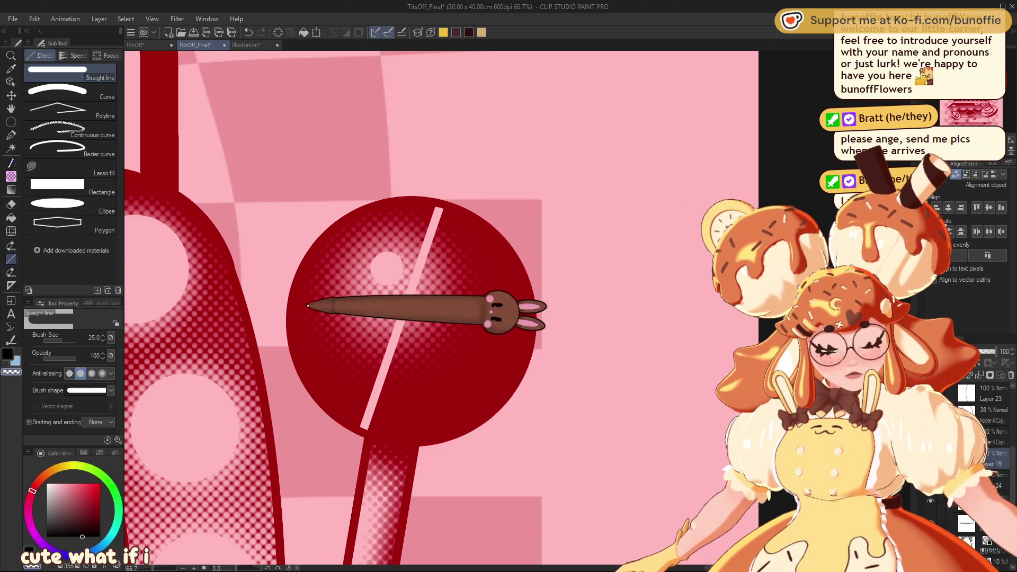
{"action": "key", "text": "ctrl+z"}
{"action": "left_click", "coordinate": [106, 91]}
{"action": "left_click_drag", "start_coordinate": [438, 209], "coordinate": [353, 433]}
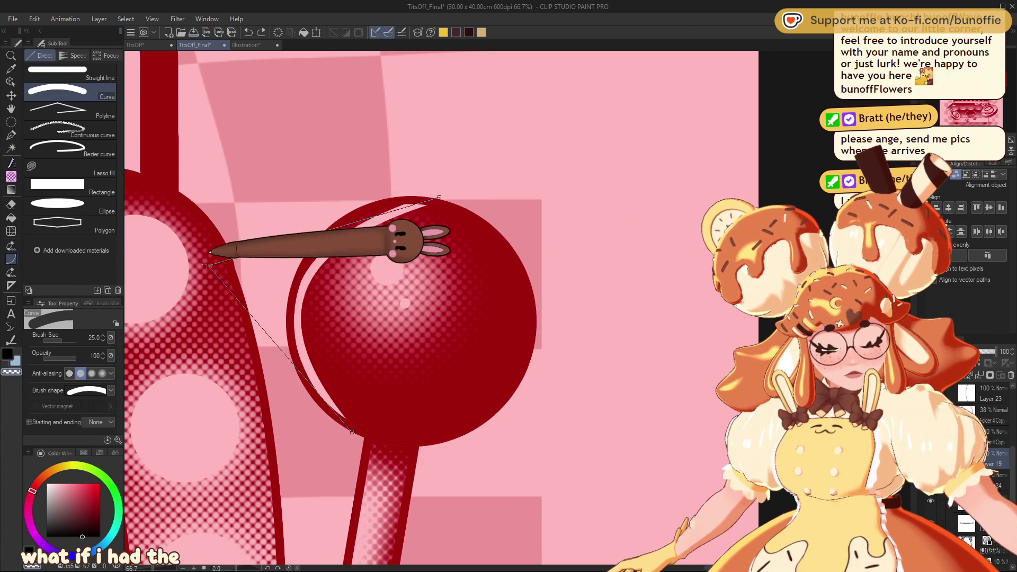
{"action": "left_click", "coordinate": [217, 233]}
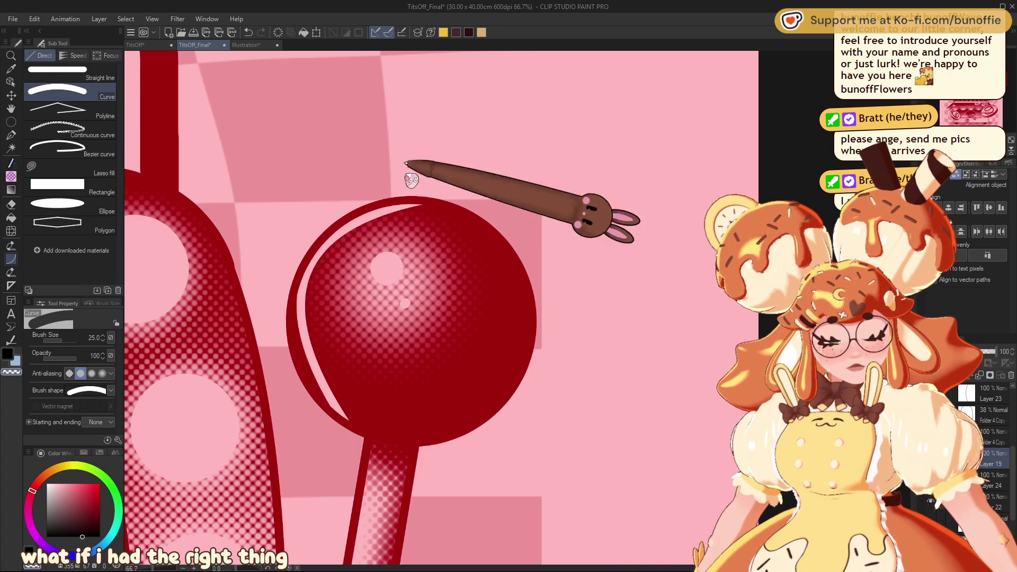
{"action": "mouse_move", "coordinate": [396, 193]}
{"action": "left_mouse_down"}
{"action": "mouse_move", "coordinate": [325, 370]}
{"action": "mouse_move", "coordinate": [304, 395]}
{"action": "left_mouse_up"}
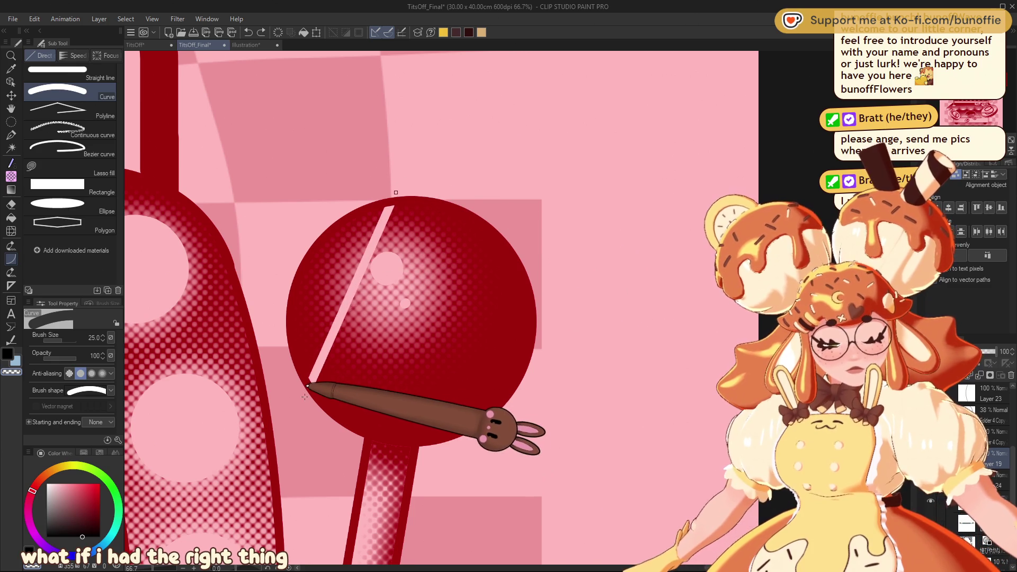
{"action": "left_click", "coordinate": [256, 273]}
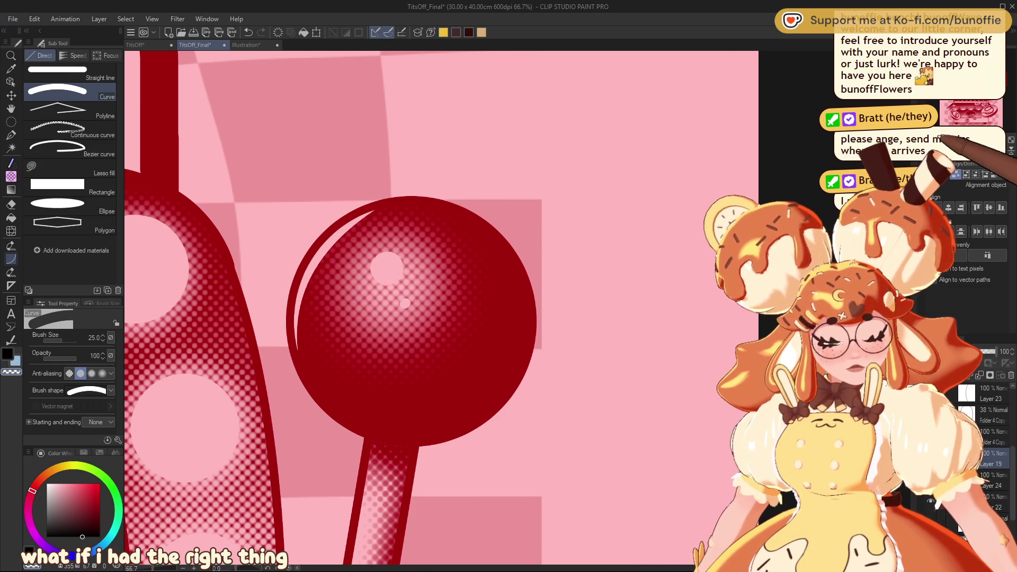
Add a third light pink arc hugging the ball's left edge.
{"action": "key", "text": "ctrl+minus"}
{"action": "key", "text": "ctrl+minus"}
{"action": "key", "text": "ctrl+minus"}
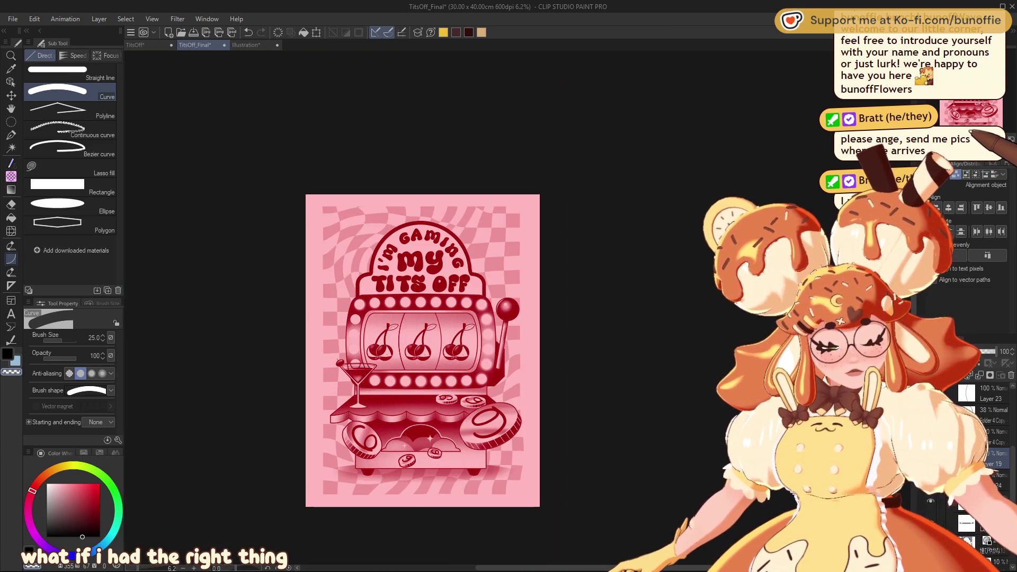
{"action": "key", "text": "ctrl+plus"}
{"action": "key", "text": "ctrl+plus"}
{"action": "key", "text": "ctrl+plus"}
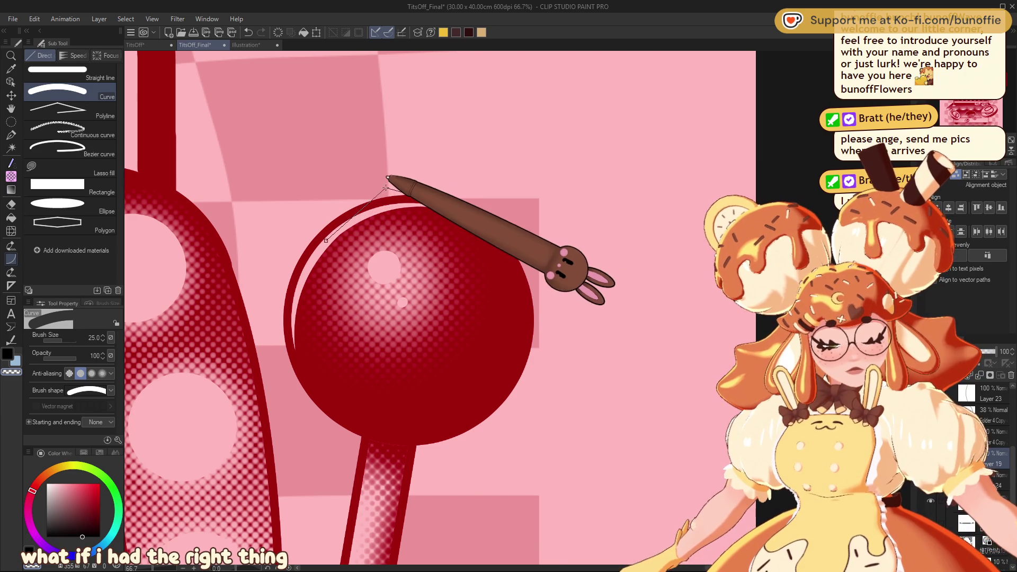
{"action": "key", "text": "ctrl+minus"}
{"action": "key", "text": "ctrl+minus"}
{"action": "key", "text": "ctrl+minus"}
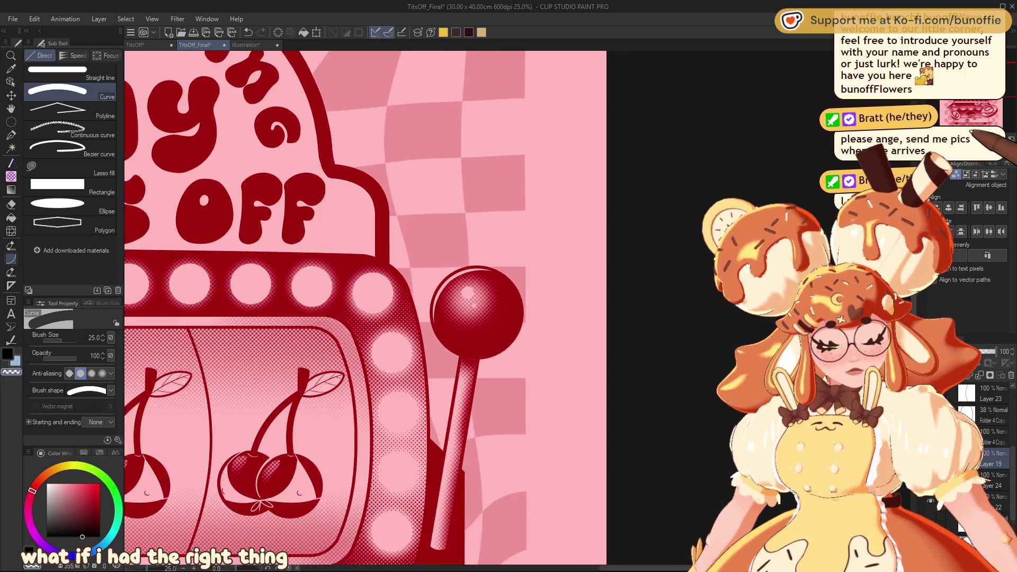
{"action": "key", "text": "ctrl+minus"}
{"action": "key", "text": "ctrl+plus"}
{"action": "key", "text": "ctrl+plus"}
{"action": "key", "text": "ctrl+plus"}
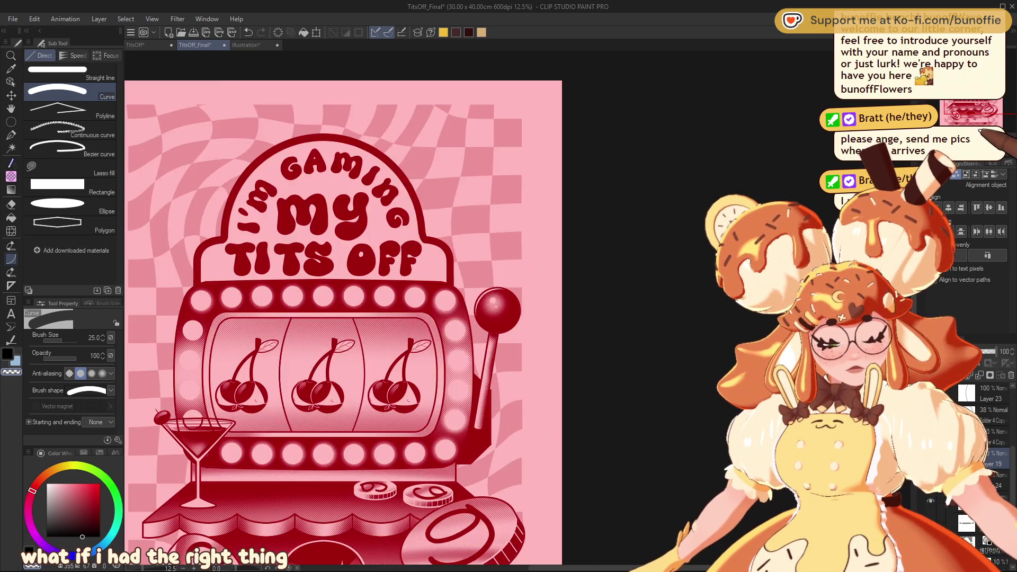
{"action": "left_click_drag", "start_coordinate": [444, 370], "coordinate": [411, 303]}
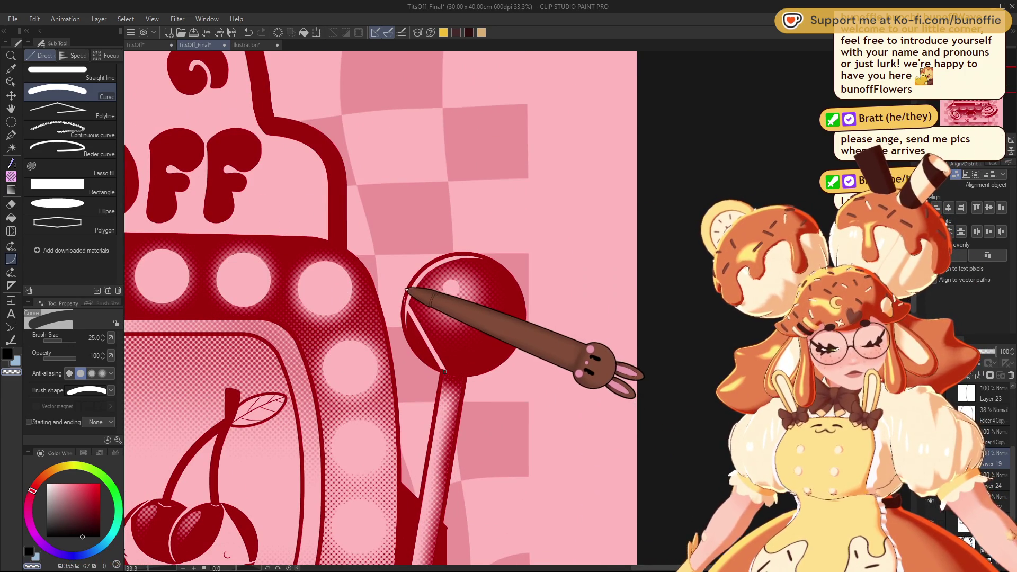
{"action": "left_click", "coordinate": [402, 349]}
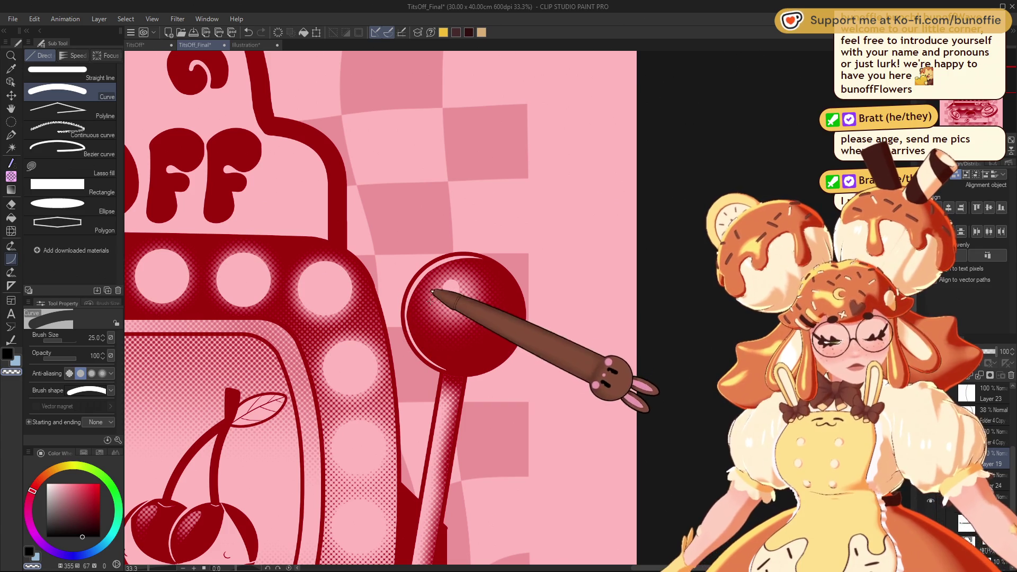
{"action": "left_click_drag", "start_coordinate": [411, 279], "coordinate": [422, 352]}
{"action": "left_click", "coordinate": [407, 320]}
{"action": "key", "text": "ctrl+minus"}
{"action": "key", "text": "ctrl+minus"}
{"action": "key", "text": "ctrl+minus"}
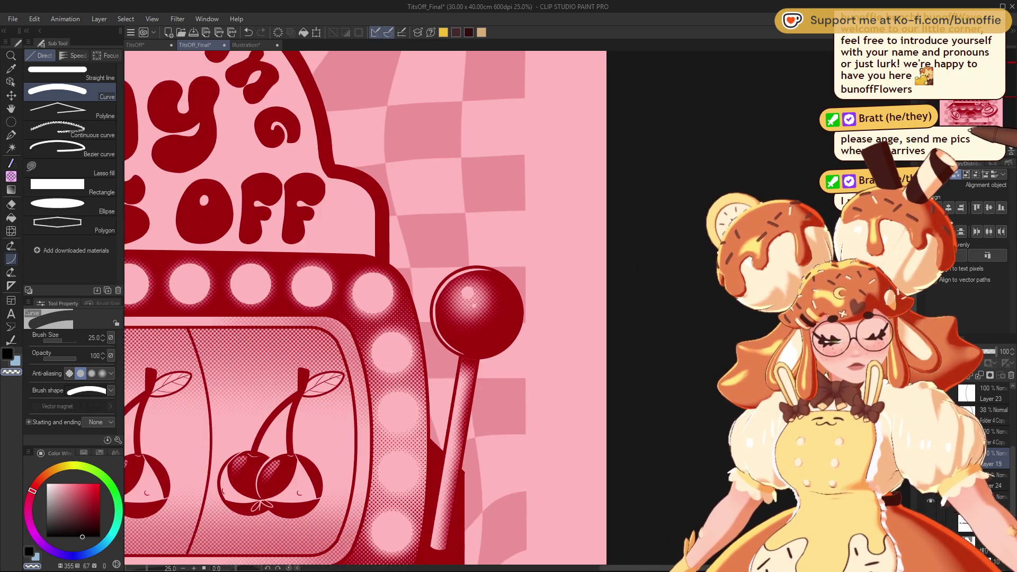
{"action": "key", "text": "ctrl+plus"}
{"action": "key", "text": "ctrl+plus"}
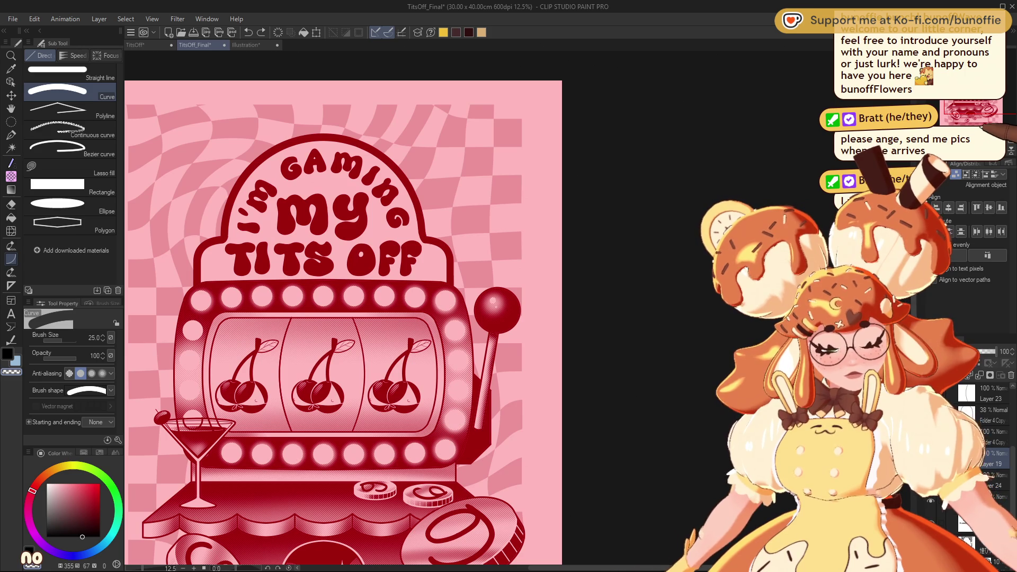
{"action": "mouse_move", "coordinate": [938, 145]}
{"action": "left_mouse_down"}
{"action": "mouse_move", "coordinate": [975, 109]}
{"action": "mouse_move", "coordinate": [942, 114]}
{"action": "left_mouse_up"}
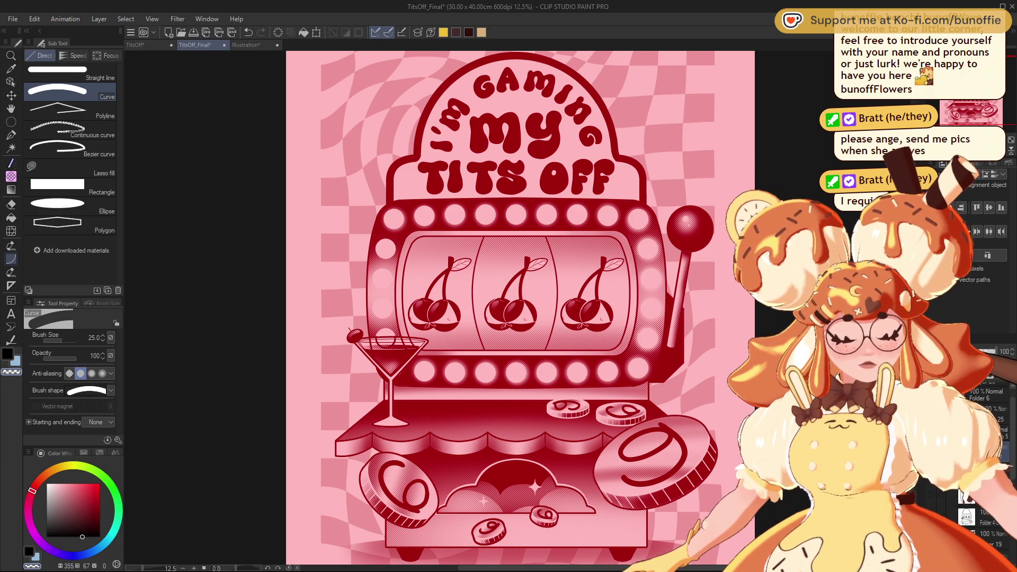
Draw a straight line along the top of the slot machine's reel window.
{"action": "left_click", "coordinate": [90, 72]}
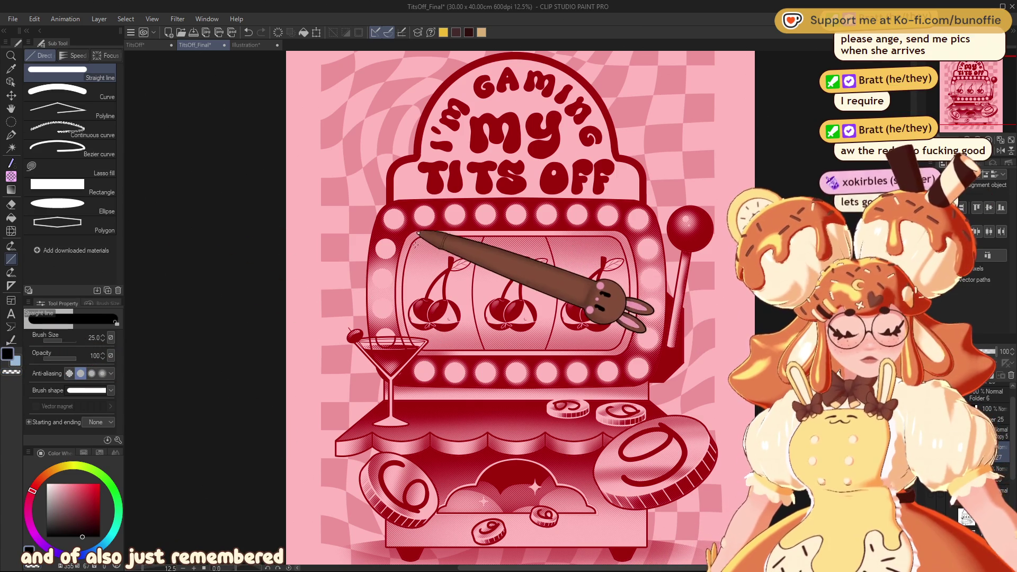
{"action": "mouse_move", "coordinate": [412, 244]}
{"action": "left_mouse_down"}
{"action": "mouse_move", "coordinate": [671, 232]}
{"action": "mouse_move", "coordinate": [623, 241]}
{"action": "left_mouse_up"}
{"action": "scroll", "coordinate": [502, 270], "scroll_direction": "up", "scroll_amount": 3}
{"action": "left_click_drag", "start_coordinate": [974, 101], "coordinate": [979, 91]}
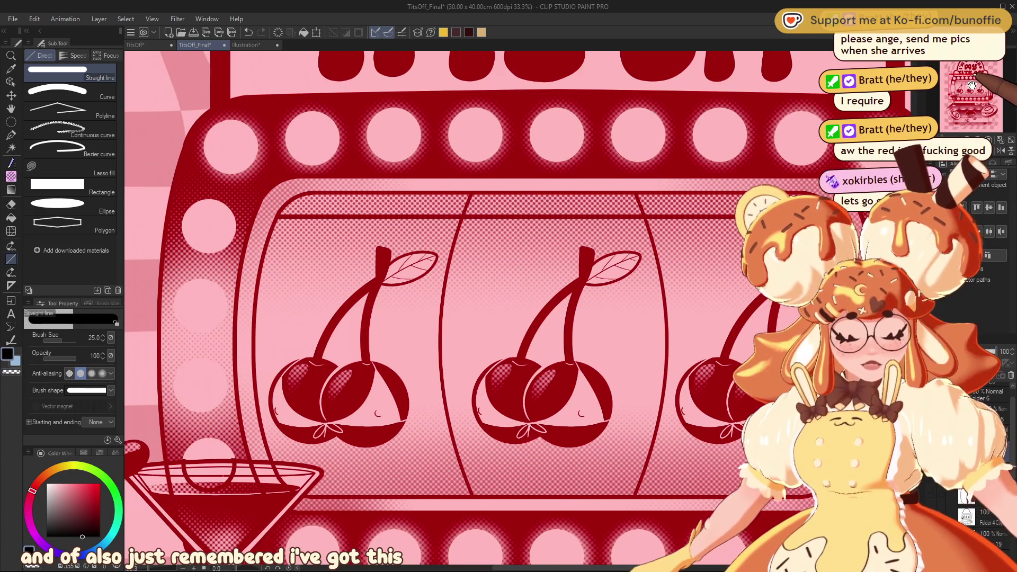
At brush size 17, draw horizontal lines across the reel top and lower reel edge.
{"action": "key", "text": "bracketleft"}
{"action": "key", "text": "bracketleft"}
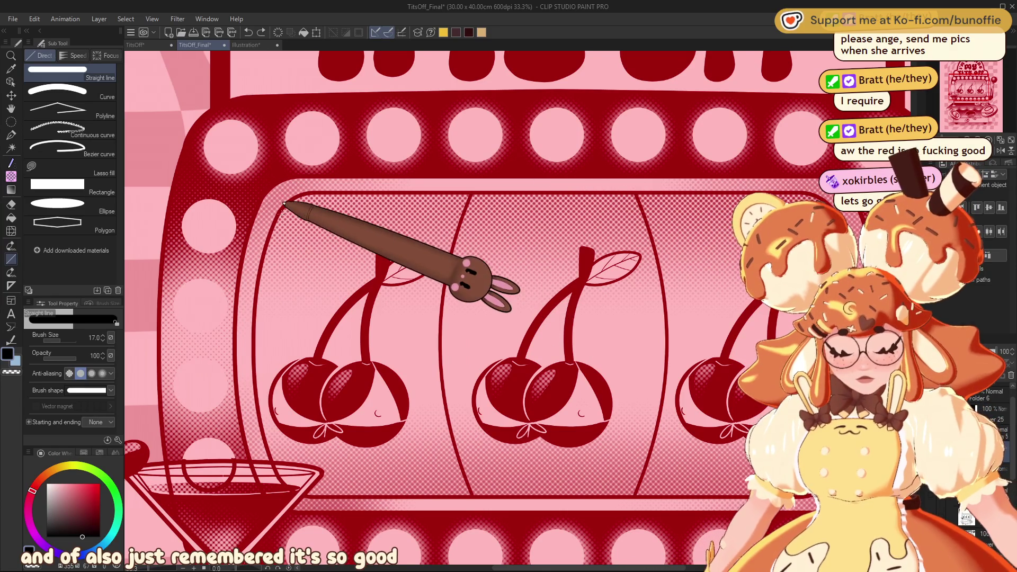
{"action": "left_click_drag", "start_coordinate": [276, 217], "coordinate": [645, 217]}
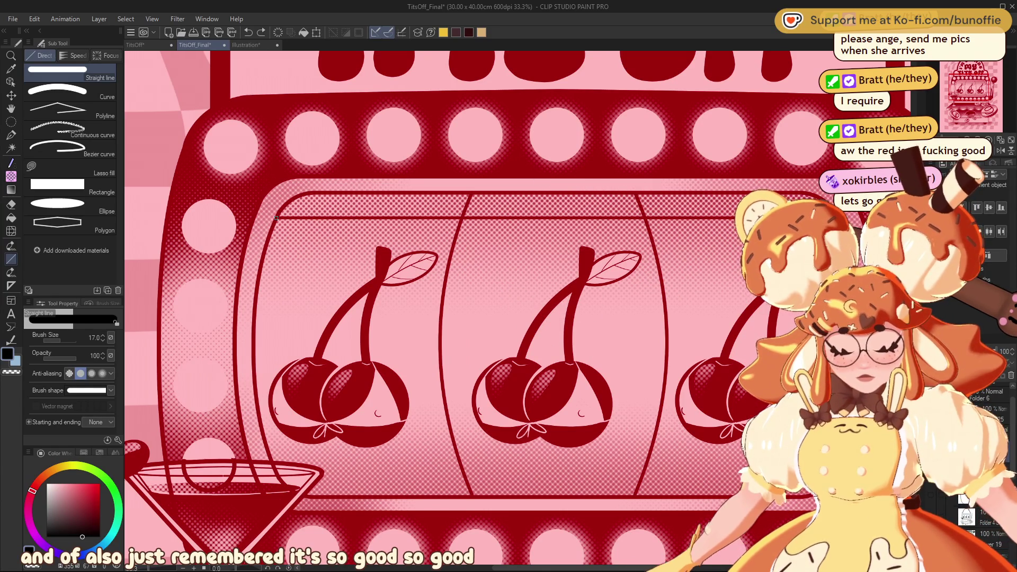
{"action": "left_click_drag", "start_coordinate": [742, 464], "coordinate": [282, 464]}
{"action": "key", "text": "ctrl+z"}
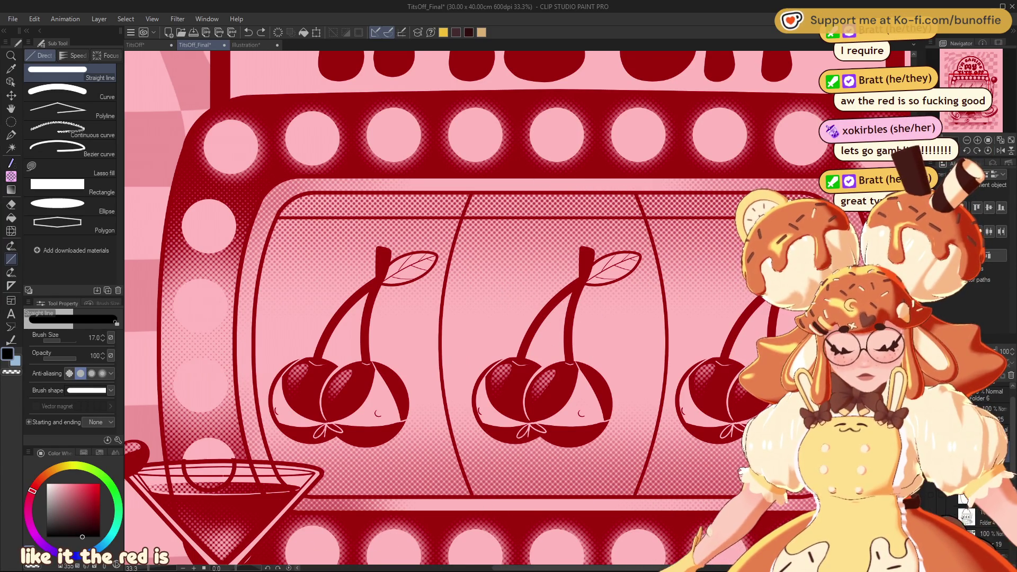
{"action": "left_click_drag", "start_coordinate": [741, 478], "coordinate": [319, 478]}
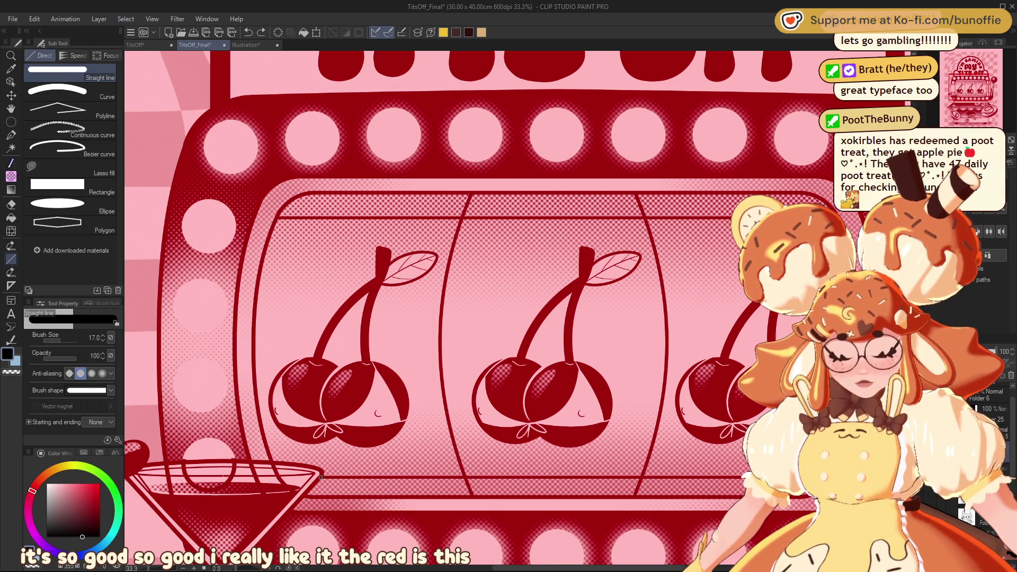
{"action": "scroll", "coordinate": [536, 311], "scroll_direction": "down", "scroll_amount": 5}
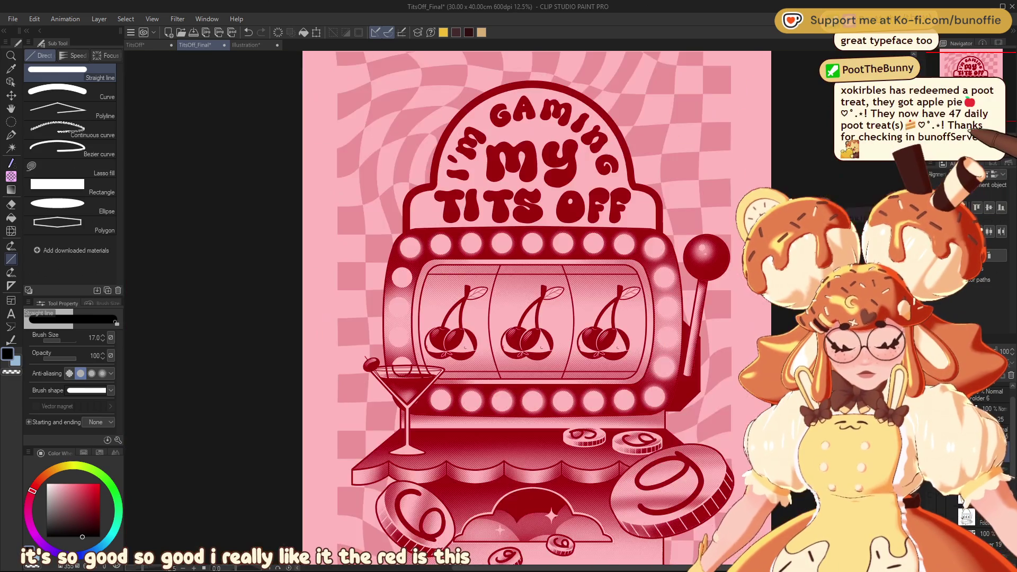
{"action": "scroll", "coordinate": [536, 311], "scroll_direction": "up", "scroll_amount": 2}
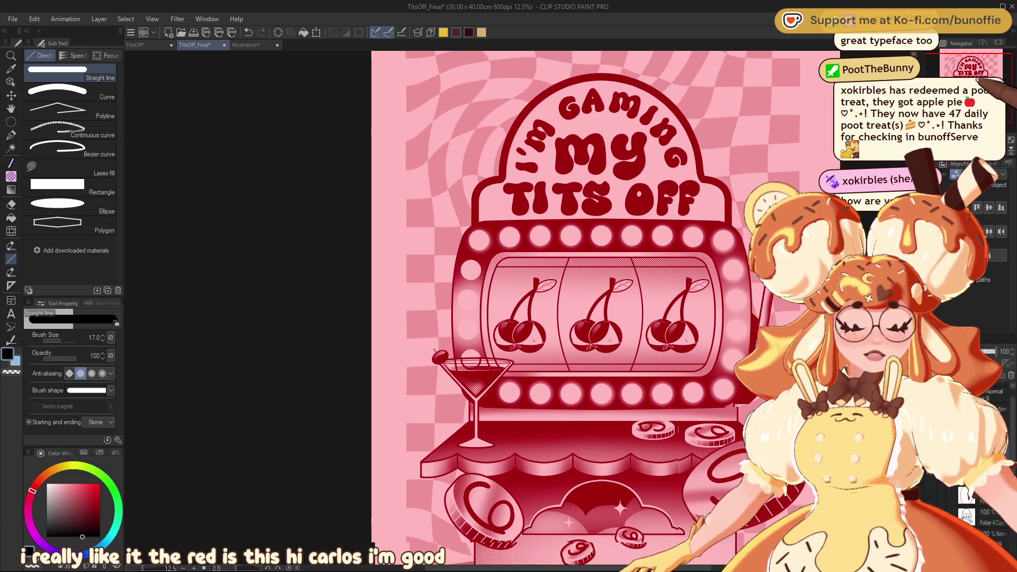
{"action": "mouse_move", "coordinate": [536, 311]}
{"action": "left_mouse_down"}
{"action": "mouse_move", "coordinate": [544, 300]}
{"action": "mouse_move", "coordinate": [473, 296]}
{"action": "mouse_move", "coordinate": [468, 277]}
{"action": "mouse_move", "coordinate": [511, 254]}
{"action": "mouse_move", "coordinate": [536, 263]}
{"action": "mouse_move", "coordinate": [508, 286]}
{"action": "mouse_move", "coordinate": [516, 275]}
{"action": "mouse_move", "coordinate": [507, 257]}
{"action": "mouse_move", "coordinate": [485, 285]}
{"action": "mouse_move", "coordinate": [514, 289]}
{"action": "mouse_move", "coordinate": [533, 314]}
{"action": "left_mouse_up"}
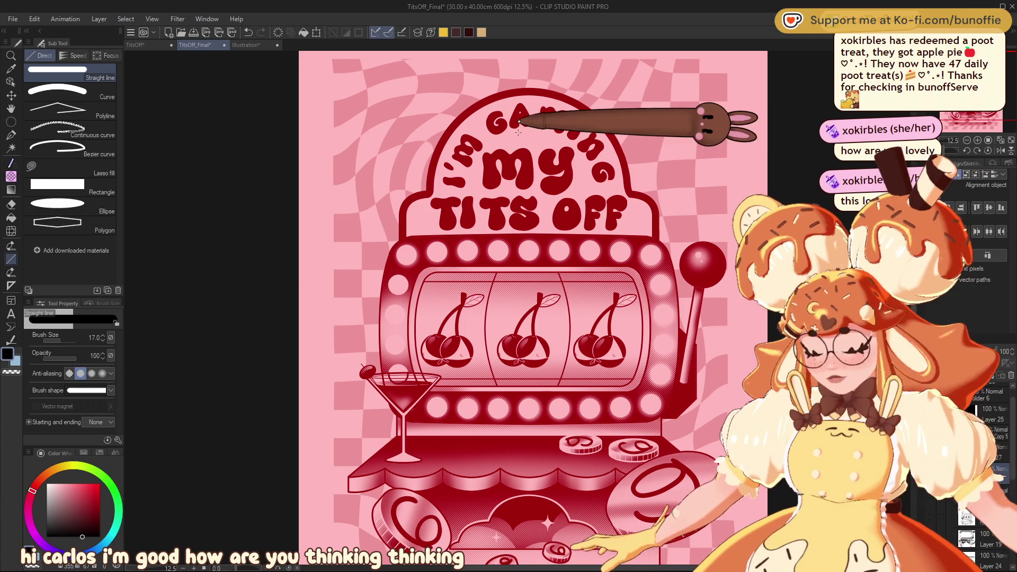
{"action": "key", "text": "w"}
{"action": "left_click", "coordinate": [534, 136]}
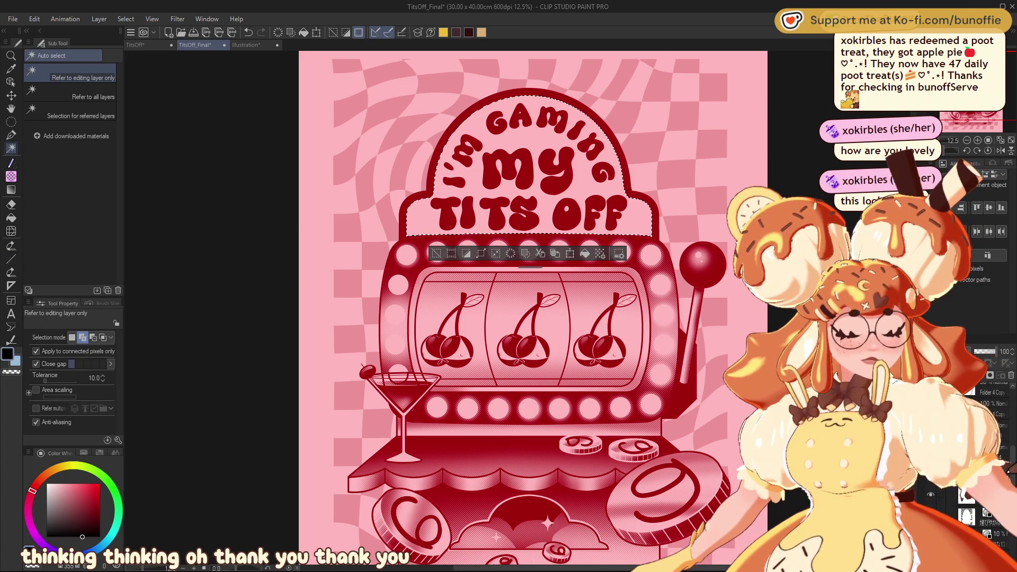
{"action": "left_click", "coordinate": [967, 140]}
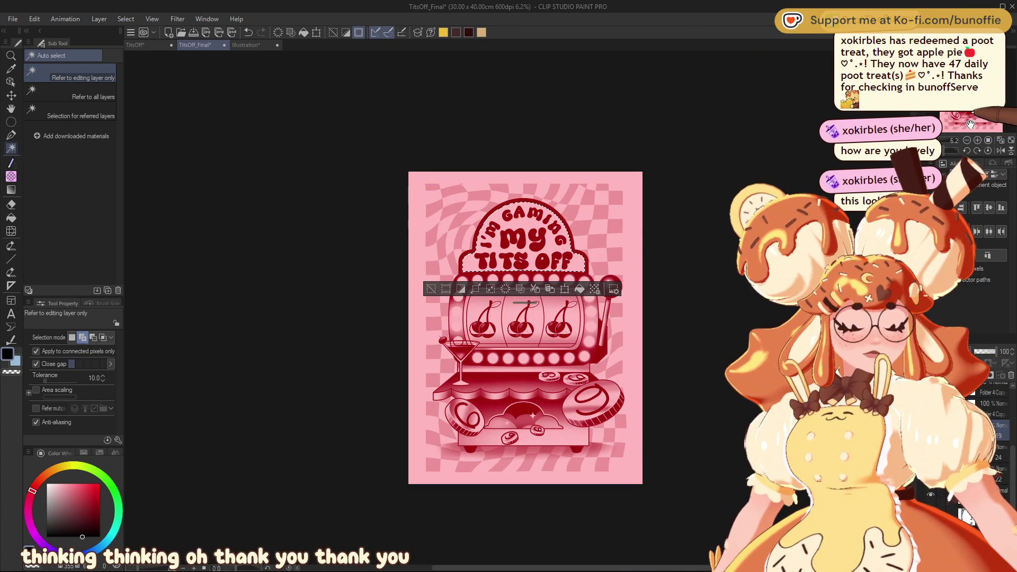
{"action": "left_click", "coordinate": [12, 176]}
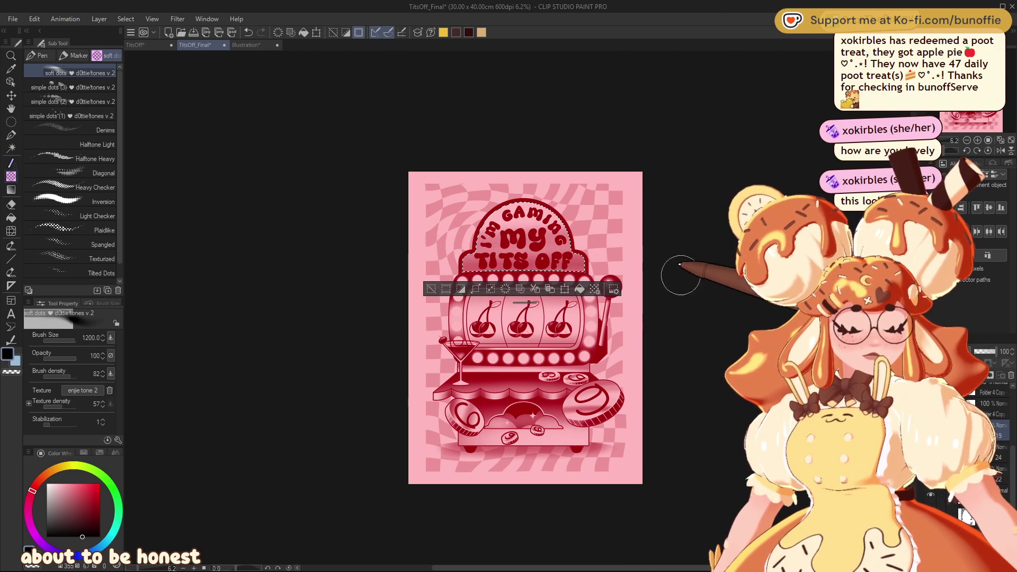
{"action": "key", "text": "ctrl+d"}
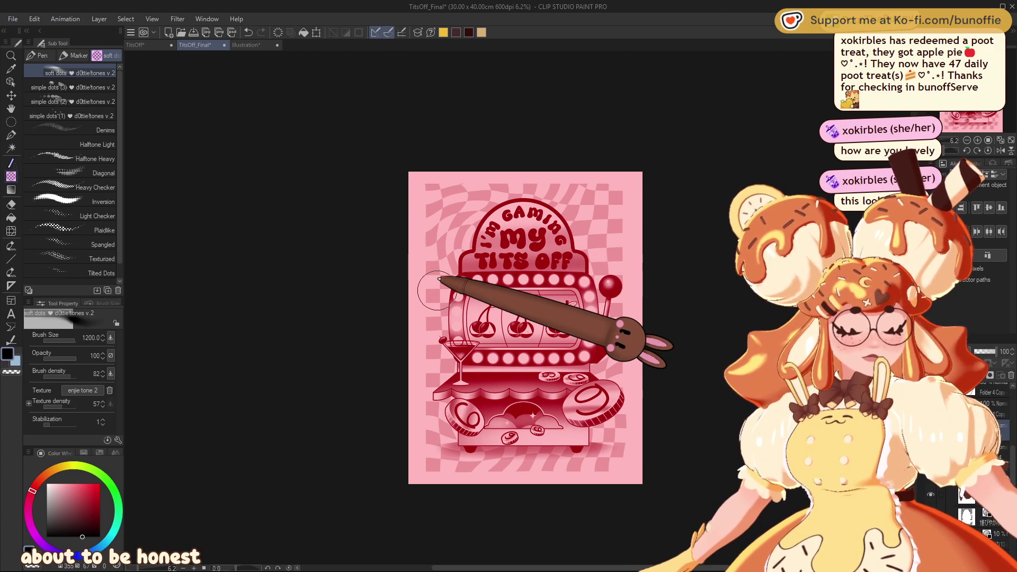
{"action": "key", "text": "ctrl+z"}
{"action": "key", "text": "ctrl+d"}
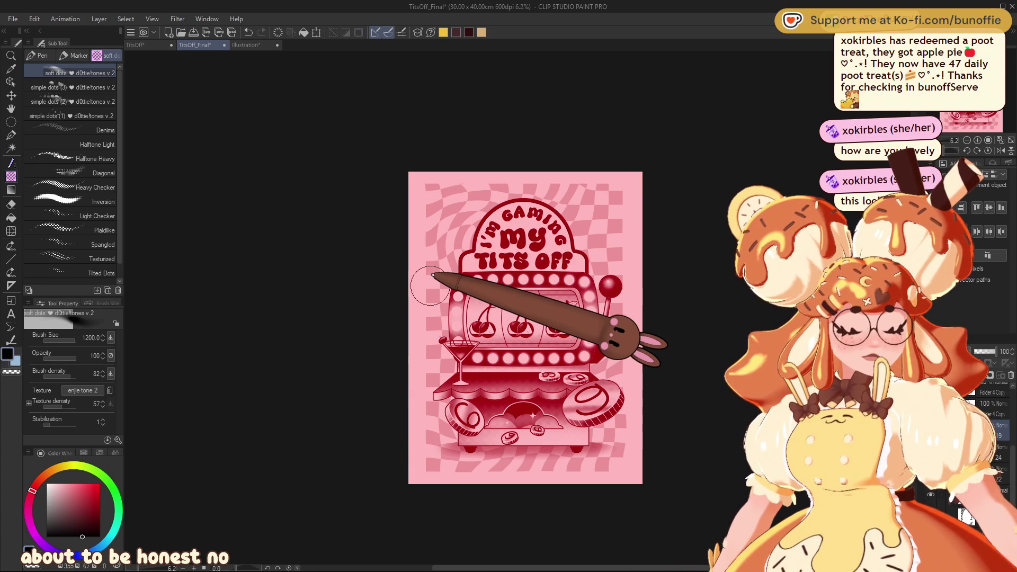
{"action": "scroll", "coordinate": [430, 286], "scroll_direction": "up", "scroll_amount": 5}
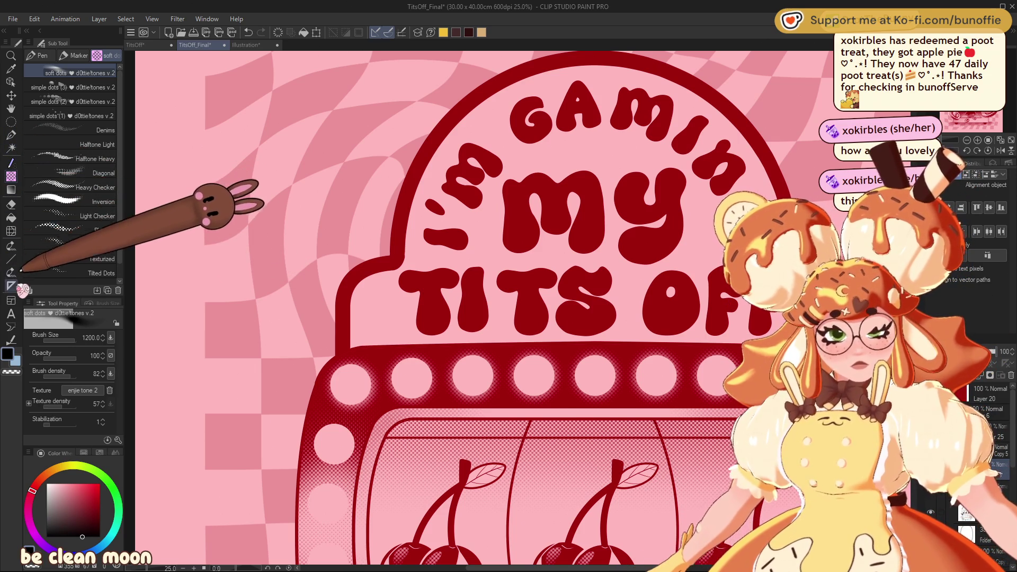
Place a diagonal 2-line Symmetrical ruler beside the left side of the title arch.
{"action": "left_click", "coordinate": [11, 286]}
{"action": "left_click_drag", "start_coordinate": [390, 258], "coordinate": [282, 138]}
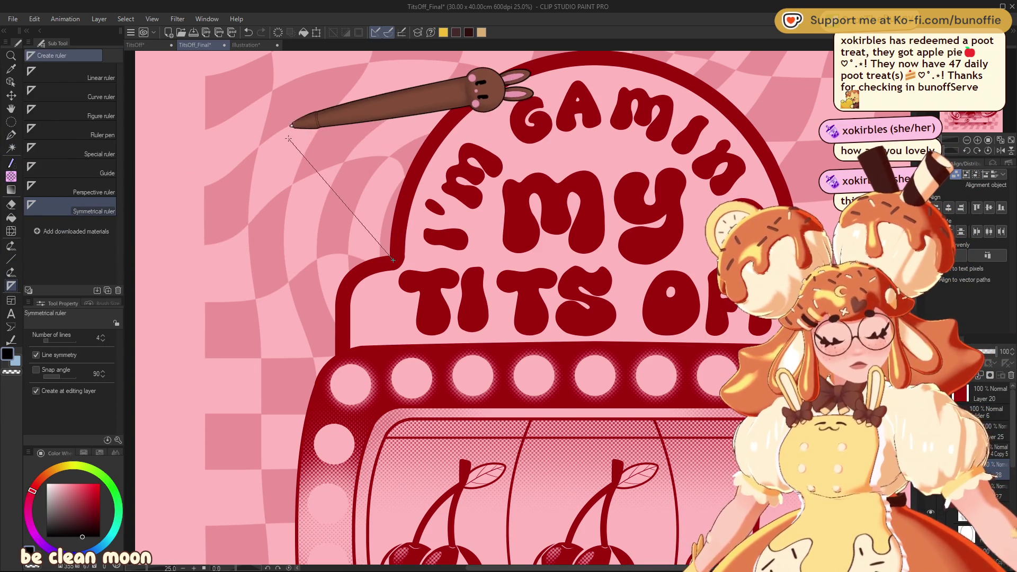
{"action": "left_click", "coordinate": [101, 339]}
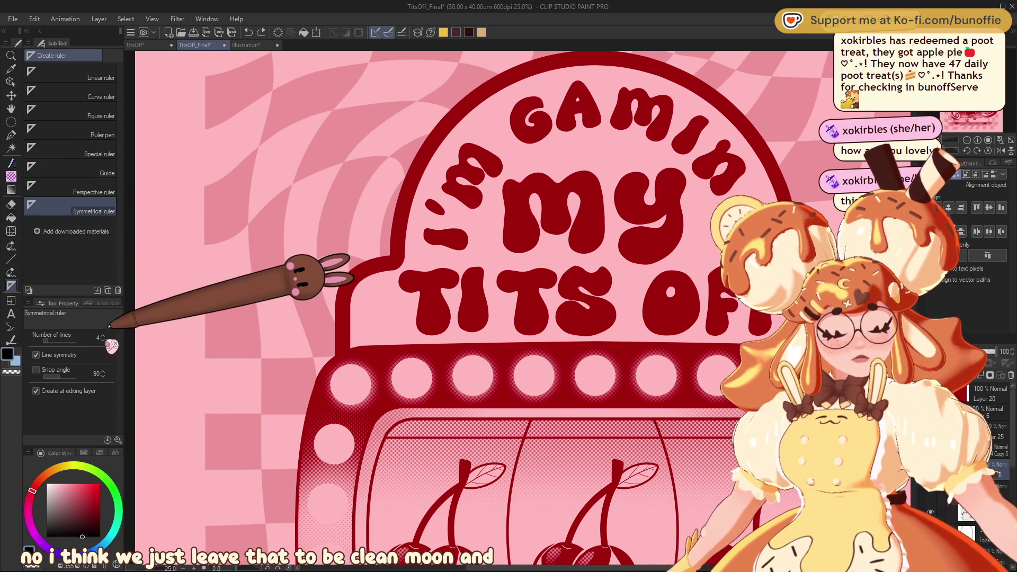
{"action": "left_click", "coordinate": [101, 339]}
{"action": "left_click_drag", "start_coordinate": [393, 259], "coordinate": [292, 145]}
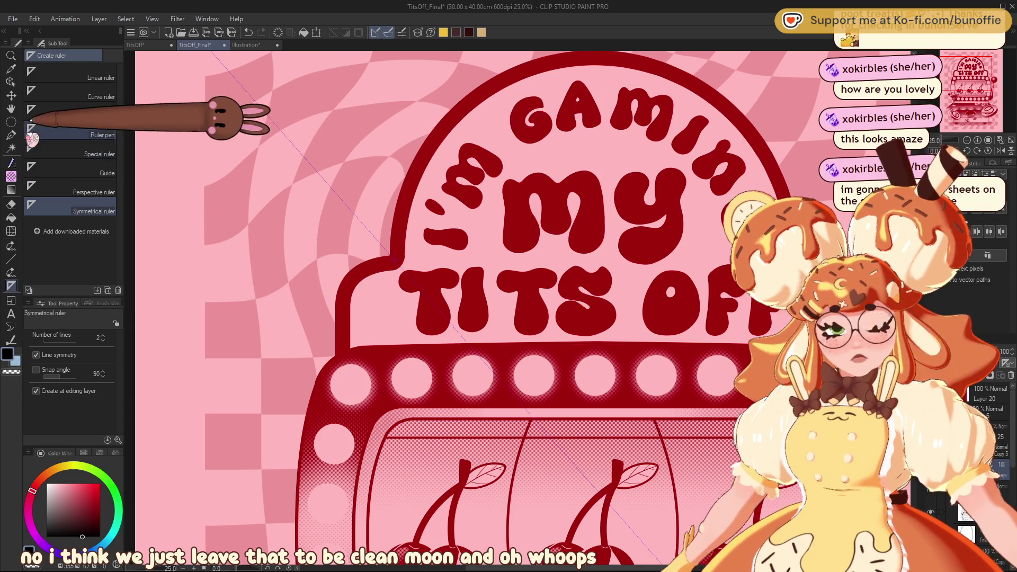
{"action": "left_click", "coordinate": [11, 134]}
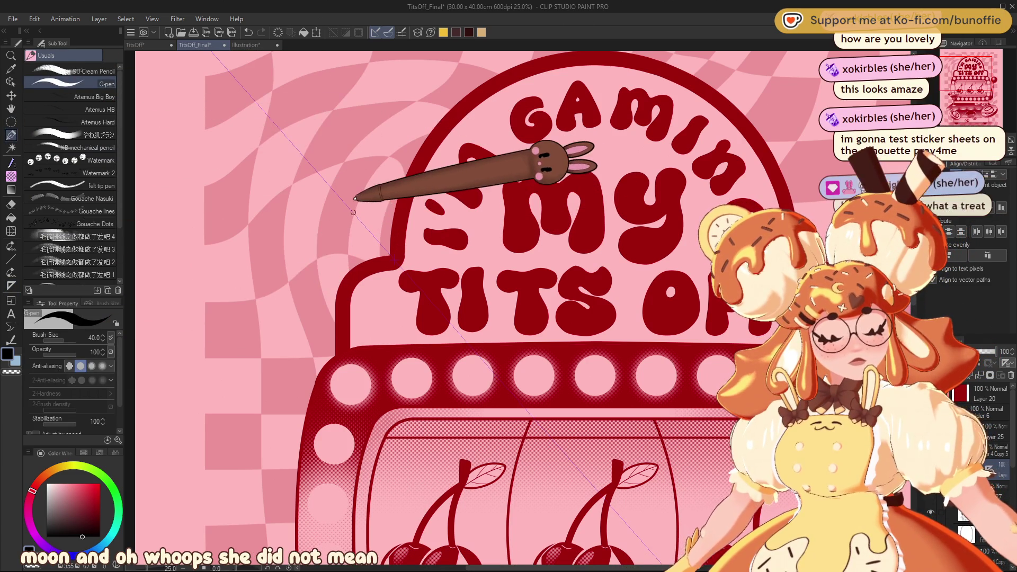
Draw a mirrored G-pen heart outline left of the title arch and fill it solid red.
{"action": "left_click_drag", "start_coordinate": [379, 158], "coordinate": [297, 234]}
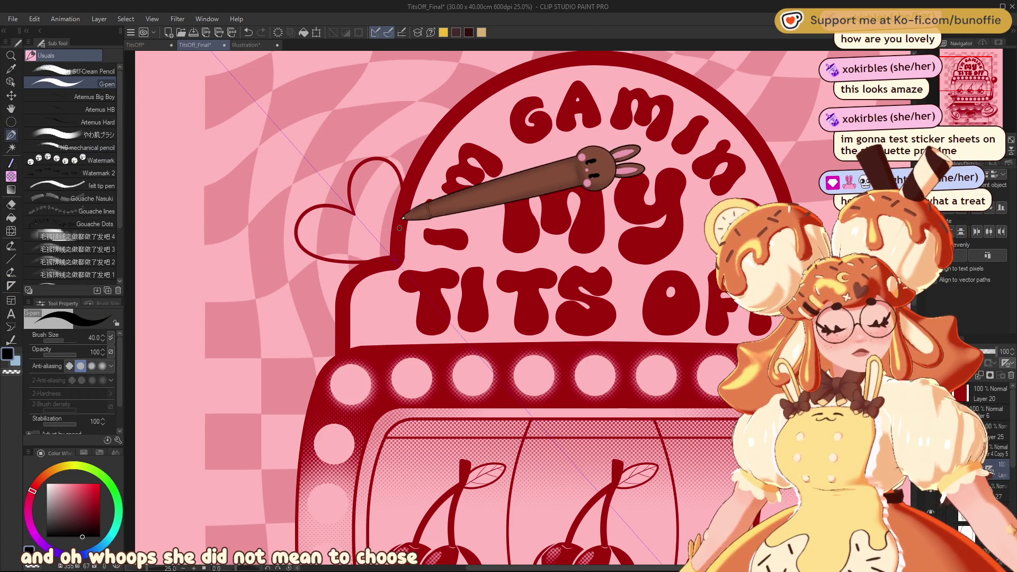
{"action": "key", "text": "ctrl+z"}
{"action": "mouse_move", "coordinate": [405, 180]}
{"action": "left_mouse_down"}
{"action": "mouse_move", "coordinate": [363, 171]}
{"action": "mouse_move", "coordinate": [349, 207]}
{"action": "left_mouse_up"}
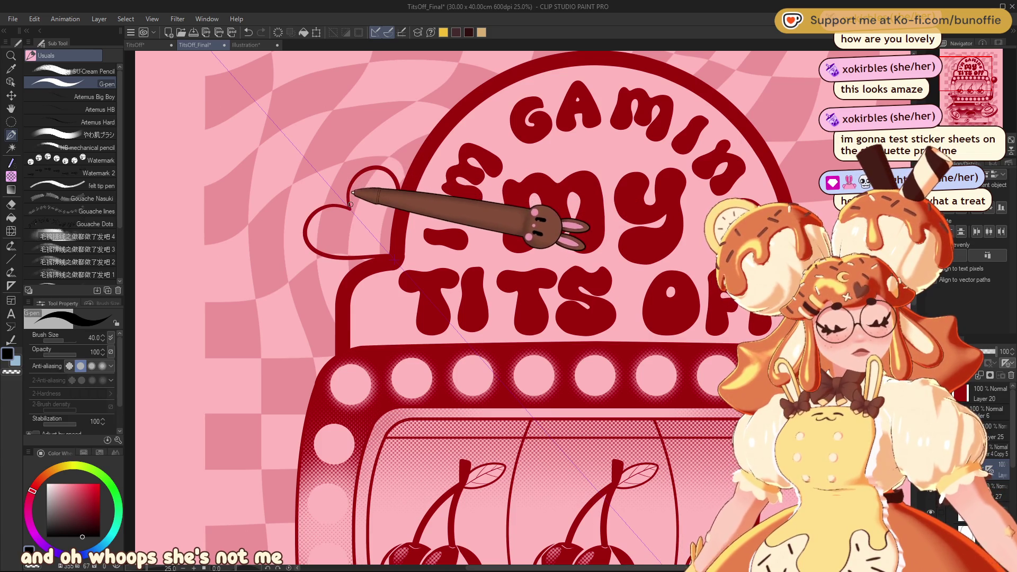
{"action": "key", "text": "g"}
{"action": "key", "text": "g"}
{"action": "left_click", "coordinate": [351, 244]}
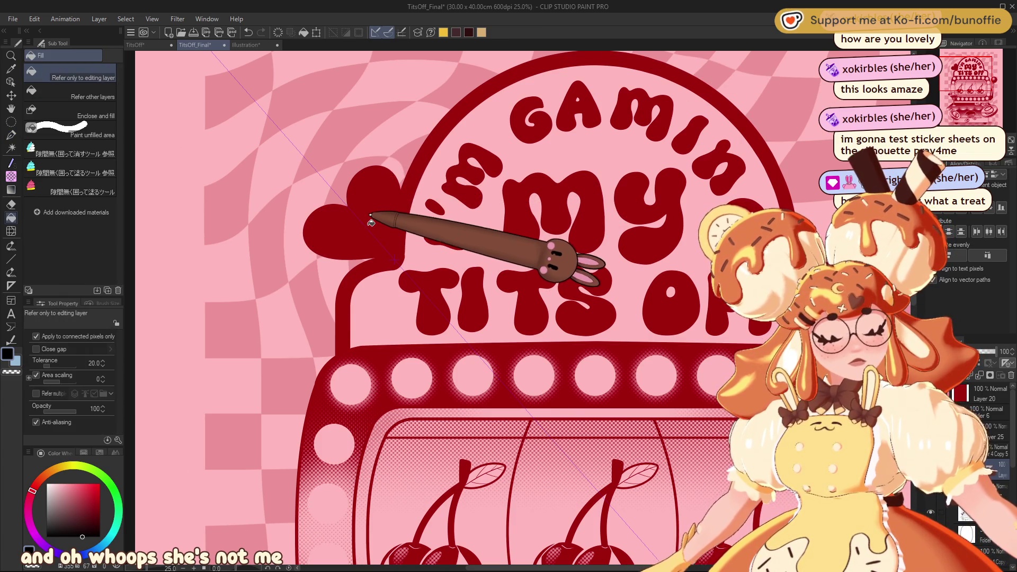
{"action": "left_click", "coordinate": [10, 96]}
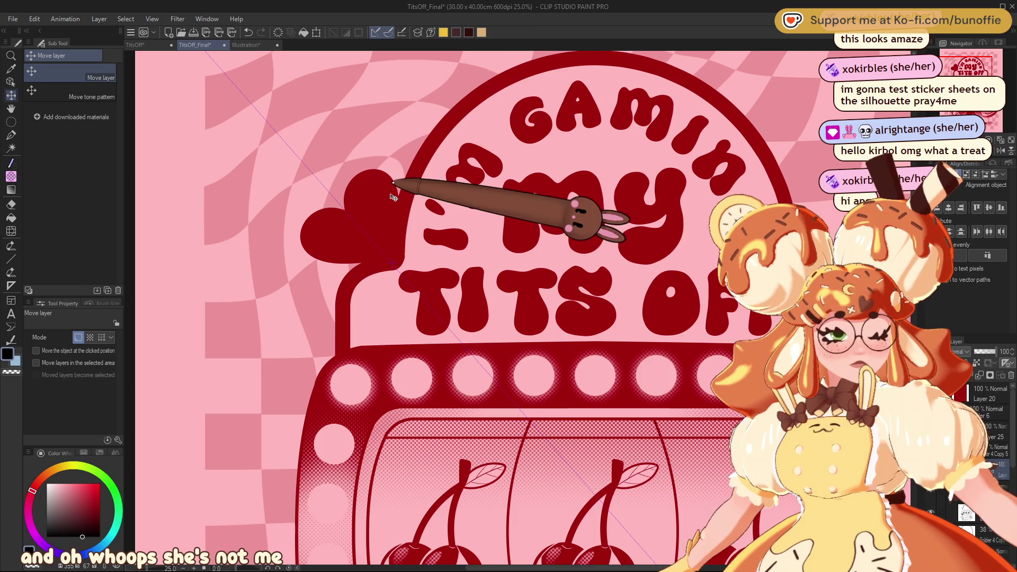
Rotate the left heart slightly counter-clockwise.
{"action": "key", "text": "ctrl+minus"}
{"action": "key", "text": "ctrl+minus"}
{"action": "key", "text": "ctrl+minus"}
{"action": "key", "text": "ctrl+plus"}
{"action": "key", "text": "ctrl+plus"}
{"action": "key", "text": "ctrl+plus"}
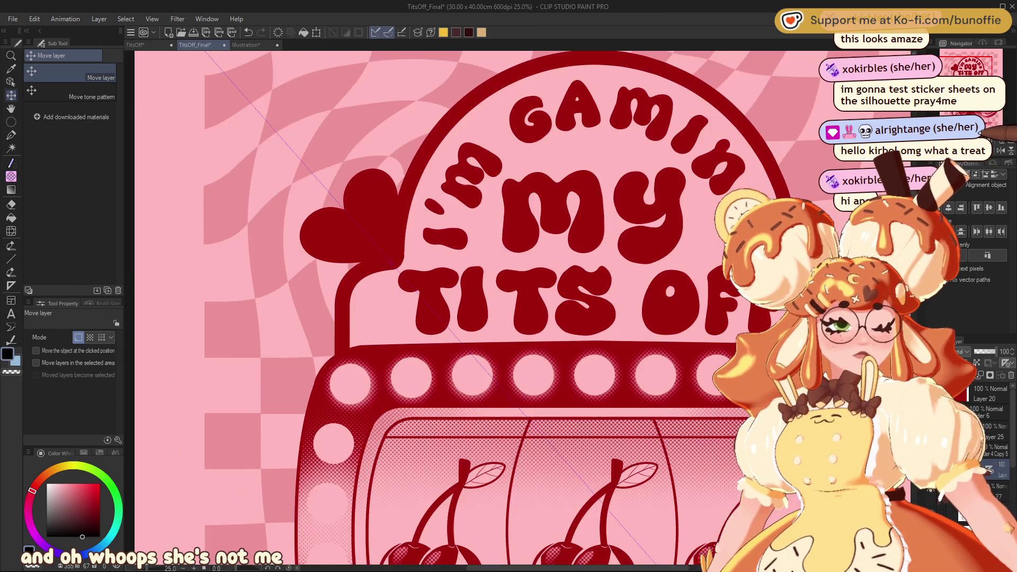
{"action": "key", "text": "ctrl+t"}
{"action": "mouse_move", "coordinate": [453, 159]}
{"action": "left_mouse_down"}
{"action": "mouse_move", "coordinate": [375, 227]}
{"action": "mouse_move", "coordinate": [400, 222]}
{"action": "mouse_move", "coordinate": [367, 233]}
{"action": "left_mouse_up"}
{"action": "left_click", "coordinate": [316, 305]}
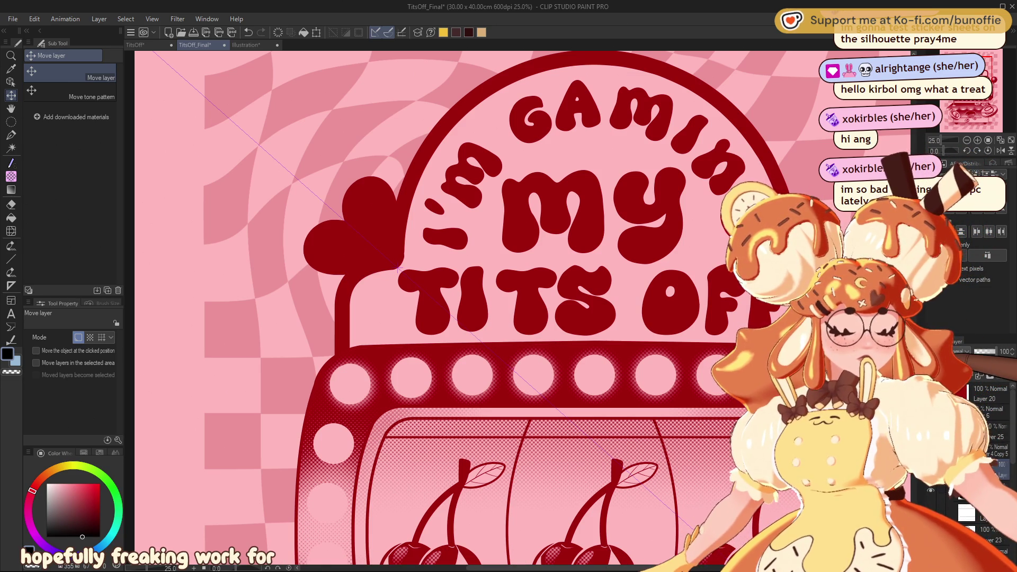
Flip a copy of the heart and move it to the arch's right side.
{"action": "key", "text": "ctrl+t"}
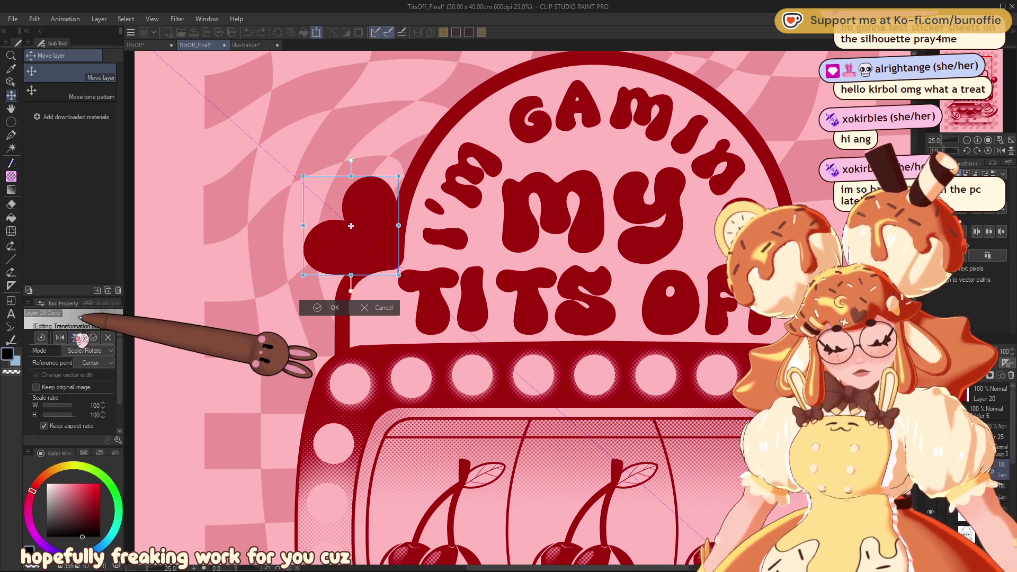
{"action": "left_click_drag", "start_coordinate": [350, 226], "coordinate": [840, 226]}
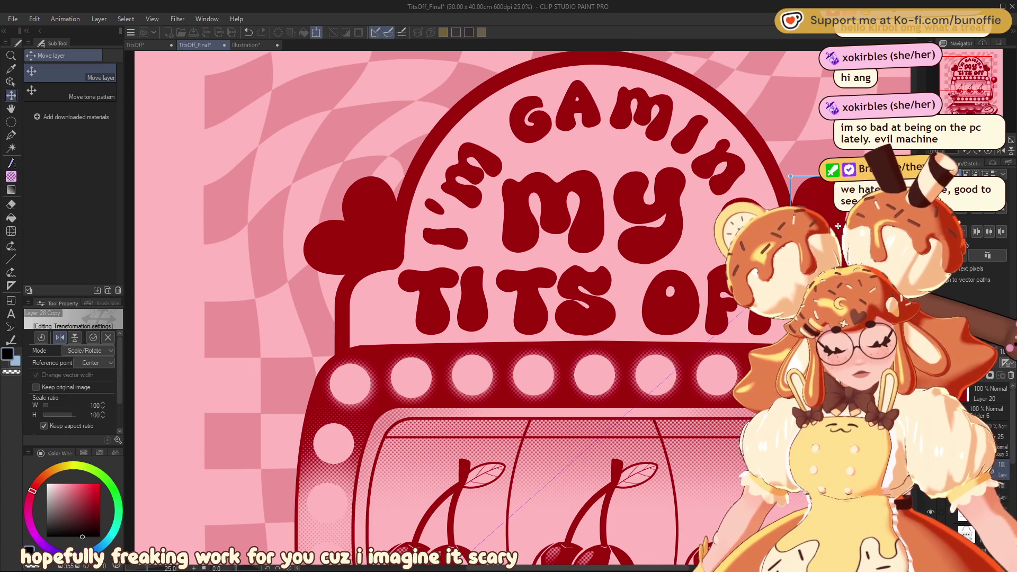
{"action": "key", "text": "Return"}
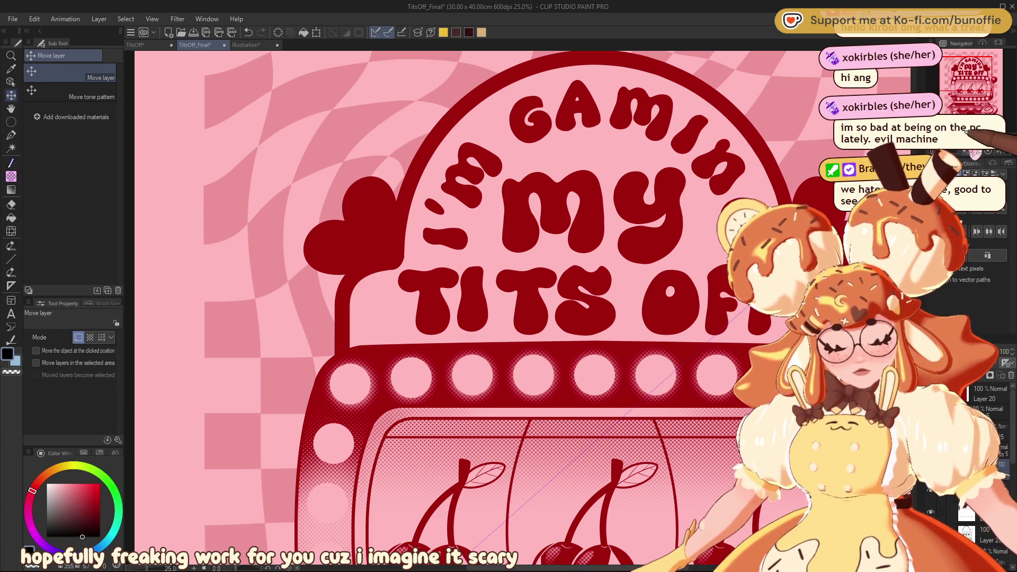
{"action": "key", "text": "ctrl+minus"}
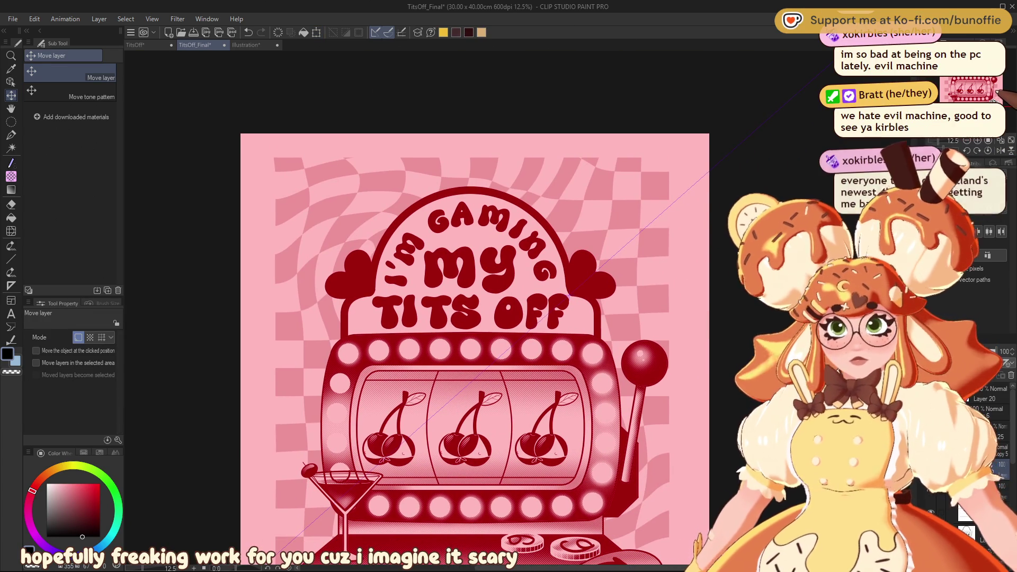
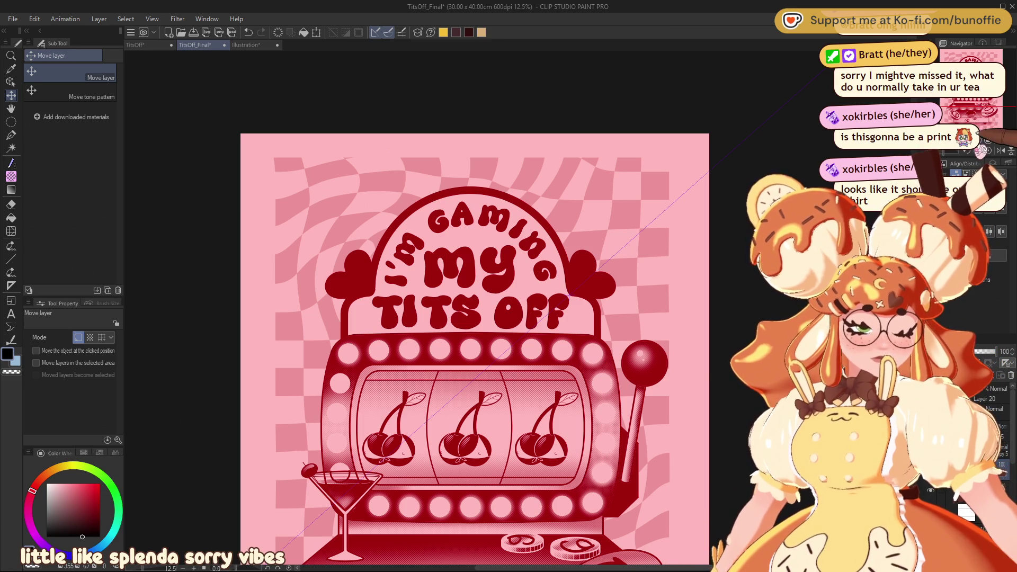
Bring the lettering into view and lasso an area inside the left heart.
{"action": "scroll", "coordinate": [429, 272], "scroll_direction": "up", "scroll_amount": 3}
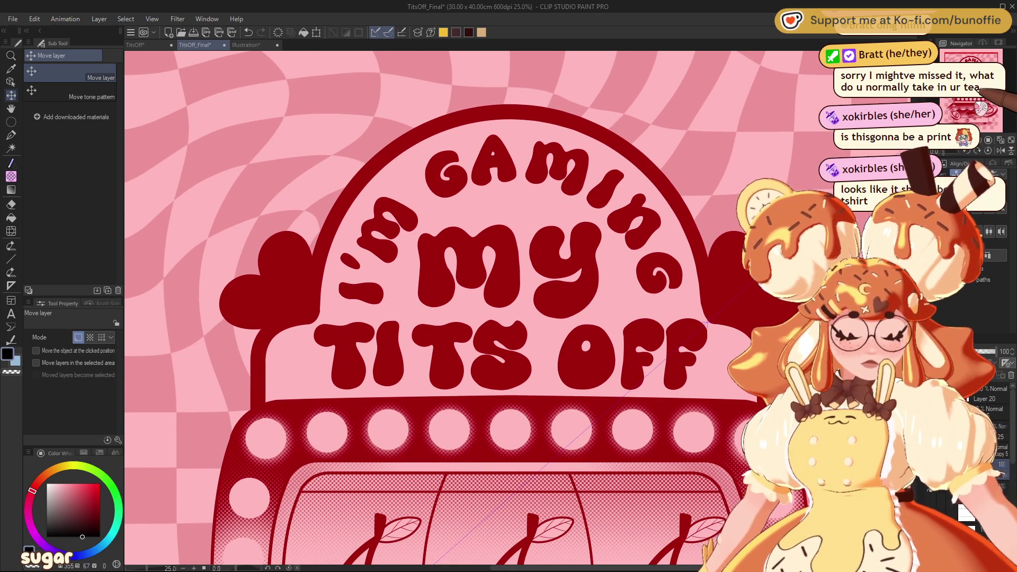
{"action": "mouse_move", "coordinate": [707, 322]}
{"action": "left_mouse_down"}
{"action": "mouse_move", "coordinate": [723, 347]}
{"action": "mouse_move", "coordinate": [770, 339]}
{"action": "left_mouse_up"}
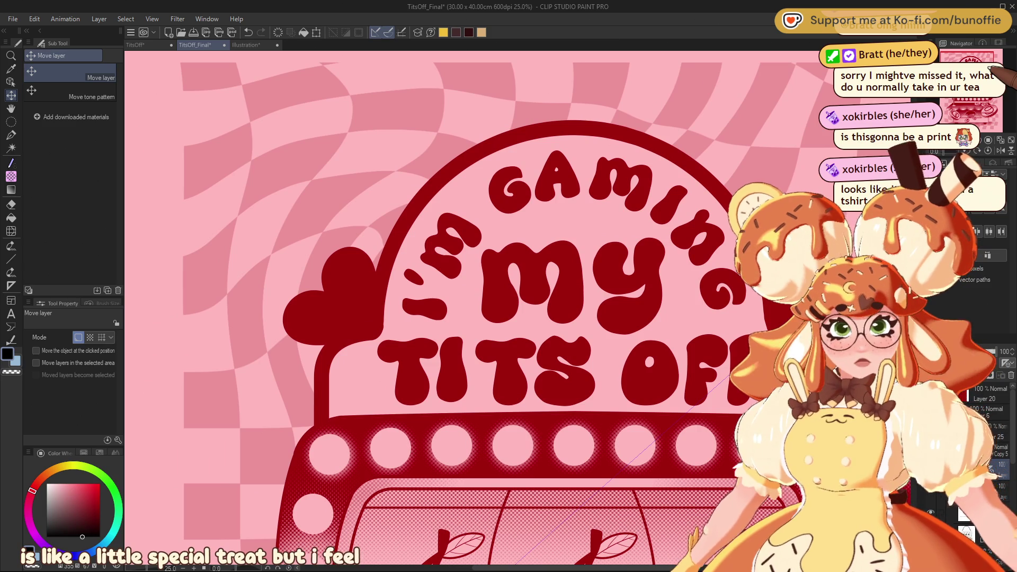
{"action": "left_click", "coordinate": [11, 121]}
{"action": "left_click", "coordinate": [68, 89]}
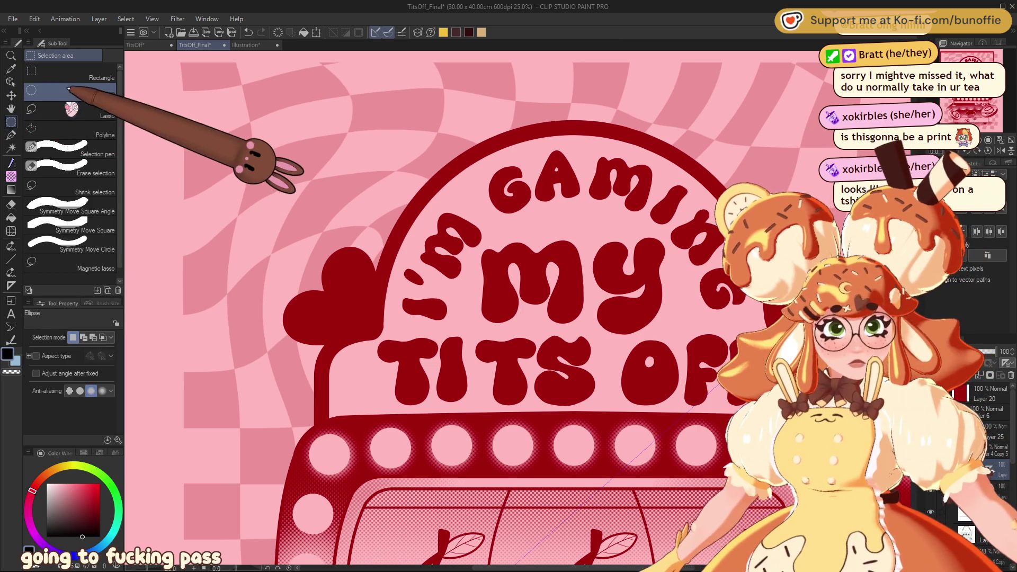
{"action": "left_click", "coordinate": [69, 106]}
{"action": "left_click_drag", "start_coordinate": [688, 407], "coordinate": [377, 339]}
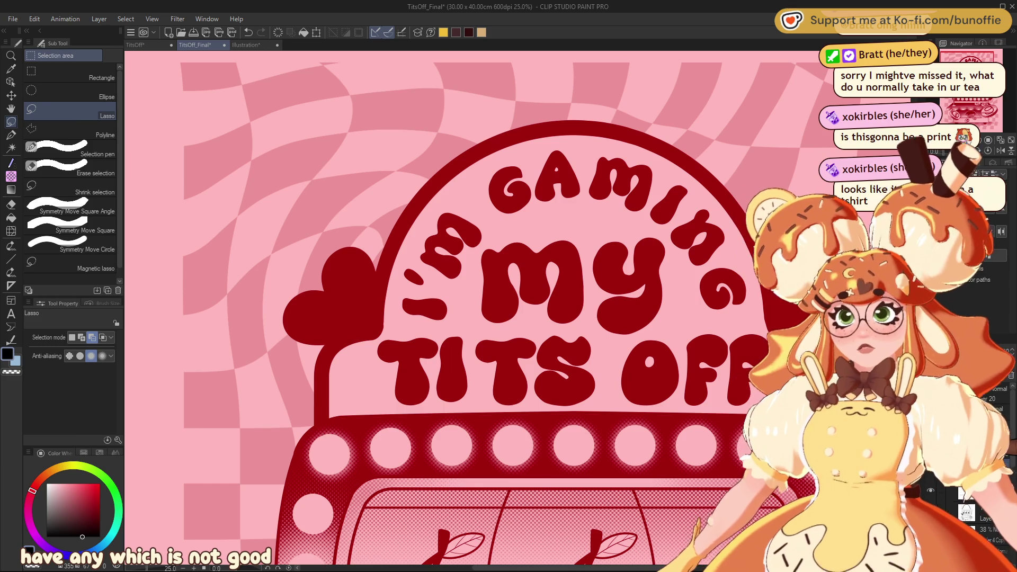
{"action": "mouse_move", "coordinate": [342, 254]}
{"action": "left_mouse_down"}
{"action": "mouse_move", "coordinate": [338, 283]}
{"action": "mouse_move", "coordinate": [354, 257]}
{"action": "mouse_move", "coordinate": [345, 253]}
{"action": "left_mouse_up"}
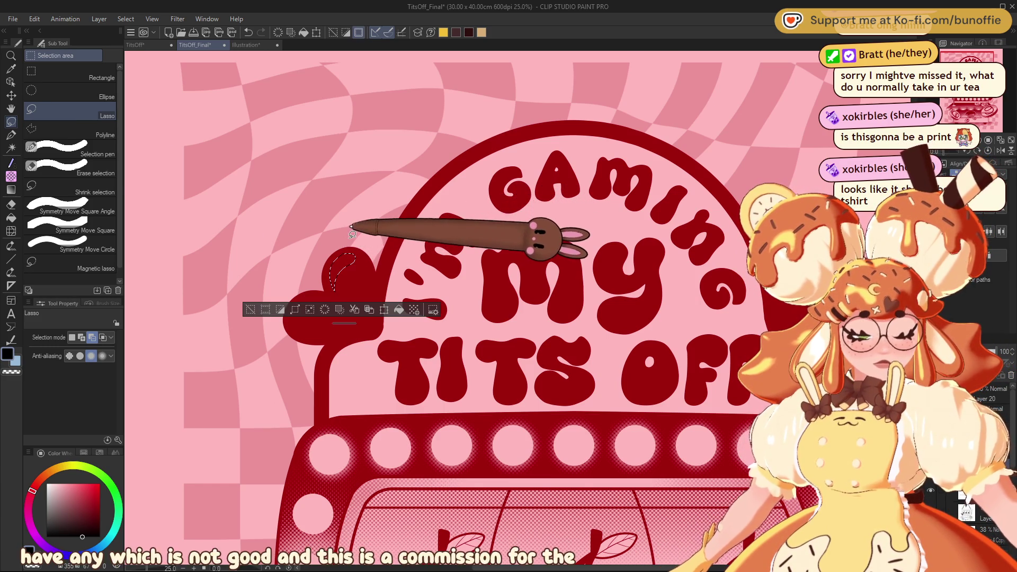
Fill the lassoed heart area with the soft dots halftone brush, then deselect.
{"action": "left_click", "coordinate": [11, 177]}
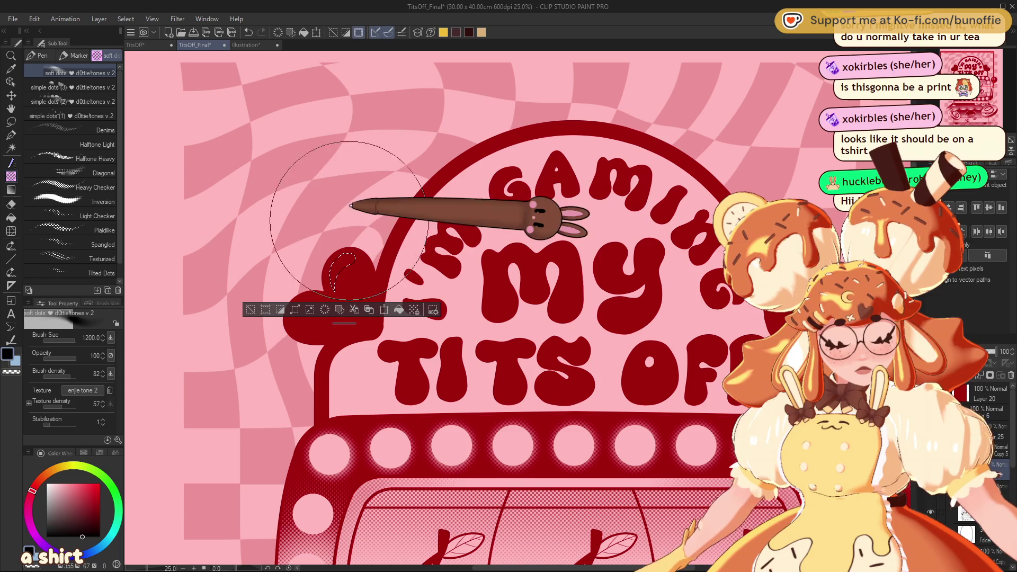
{"action": "mouse_move", "coordinate": [371, 228]}
{"action": "left_mouse_down"}
{"action": "mouse_move", "coordinate": [345, 270]}
{"action": "mouse_move", "coordinate": [352, 260]}
{"action": "left_mouse_up"}
{"action": "left_click", "coordinate": [251, 309]}
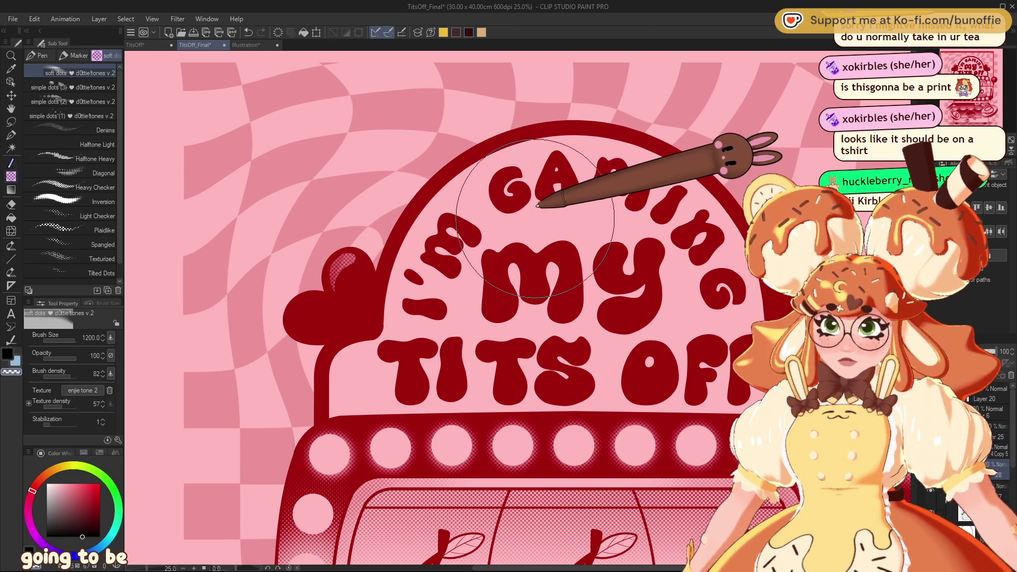
{"action": "key", "text": "ctrl+z"}
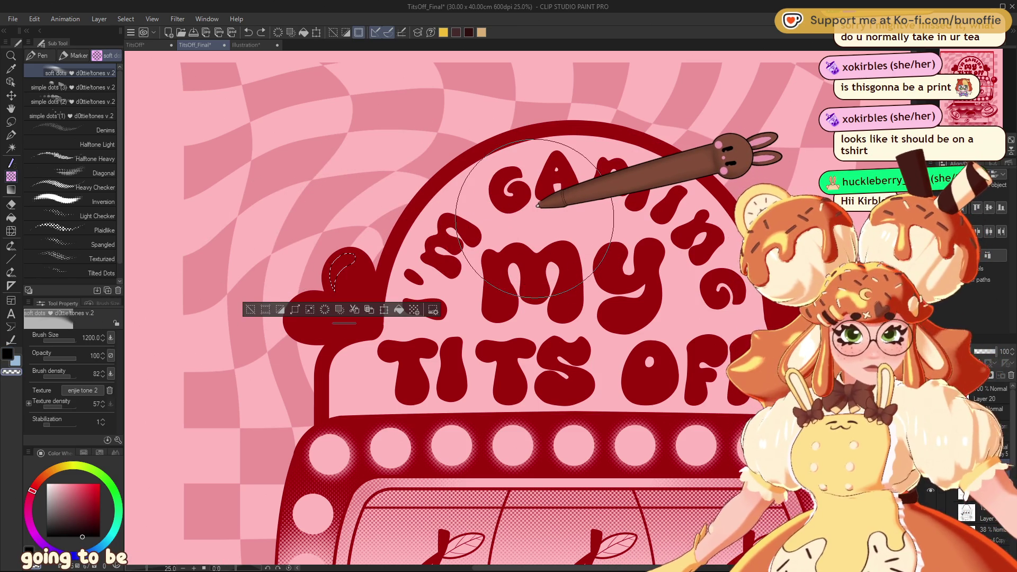
{"action": "left_click", "coordinate": [250, 309]}
Lasso a crescent on the heart's upper-left, fill it with soft halftone dots, and deselect.
{"action": "scroll", "coordinate": [269, 286], "scroll_direction": "up", "scroll_amount": 3}
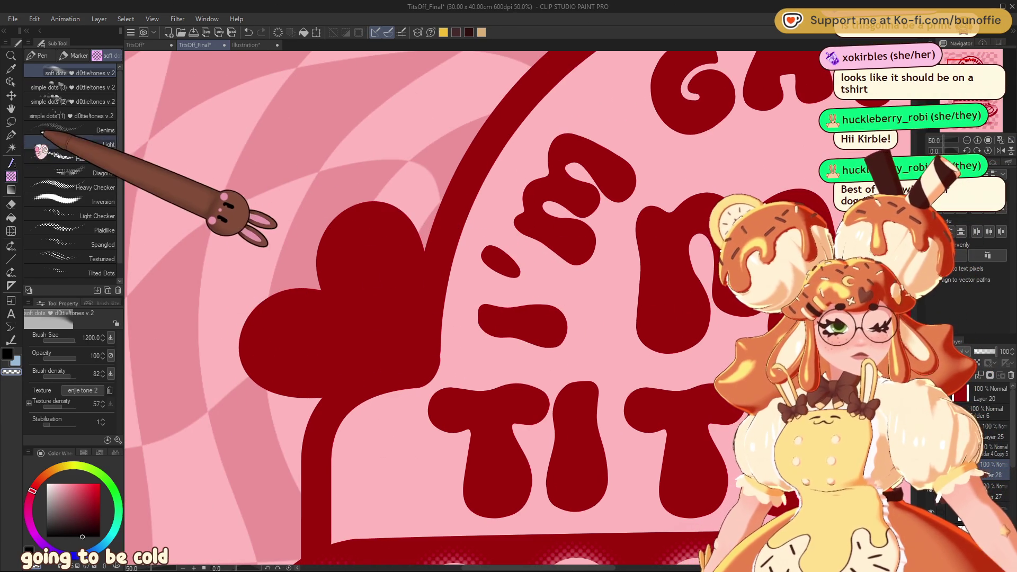
{"action": "left_click", "coordinate": [11, 121]}
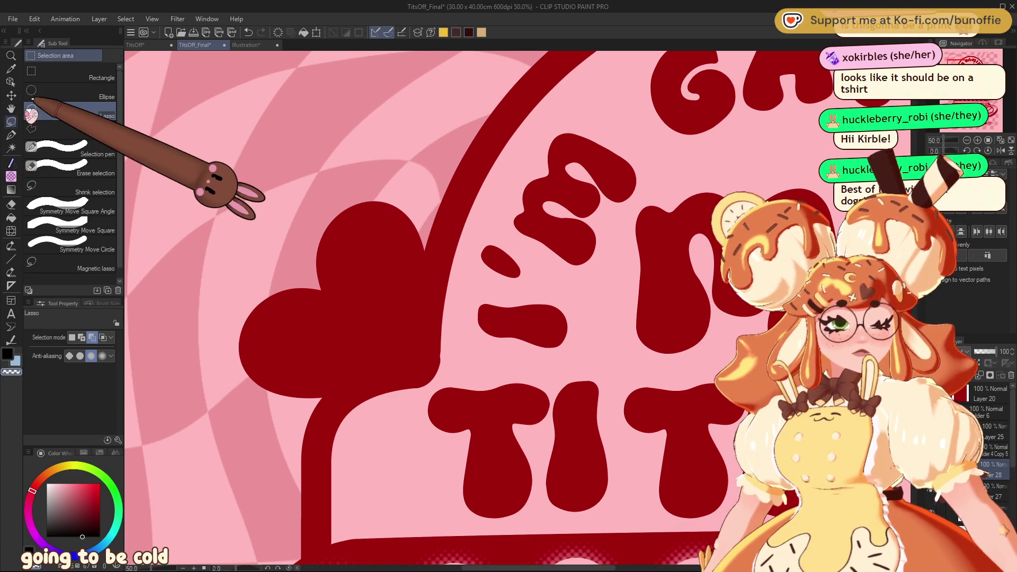
{"action": "mouse_move", "coordinate": [370, 203]}
{"action": "left_mouse_down"}
{"action": "mouse_move", "coordinate": [328, 268]}
{"action": "mouse_move", "coordinate": [400, 220]}
{"action": "mouse_move", "coordinate": [364, 205]}
{"action": "mouse_move", "coordinate": [327, 258]}
{"action": "left_mouse_up"}
{"action": "mouse_move", "coordinate": [344, 219]}
{"action": "left_mouse_down"}
{"action": "mouse_move", "coordinate": [329, 238]}
{"action": "mouse_move", "coordinate": [354, 296]}
{"action": "mouse_move", "coordinate": [363, 208]}
{"action": "left_mouse_up"}
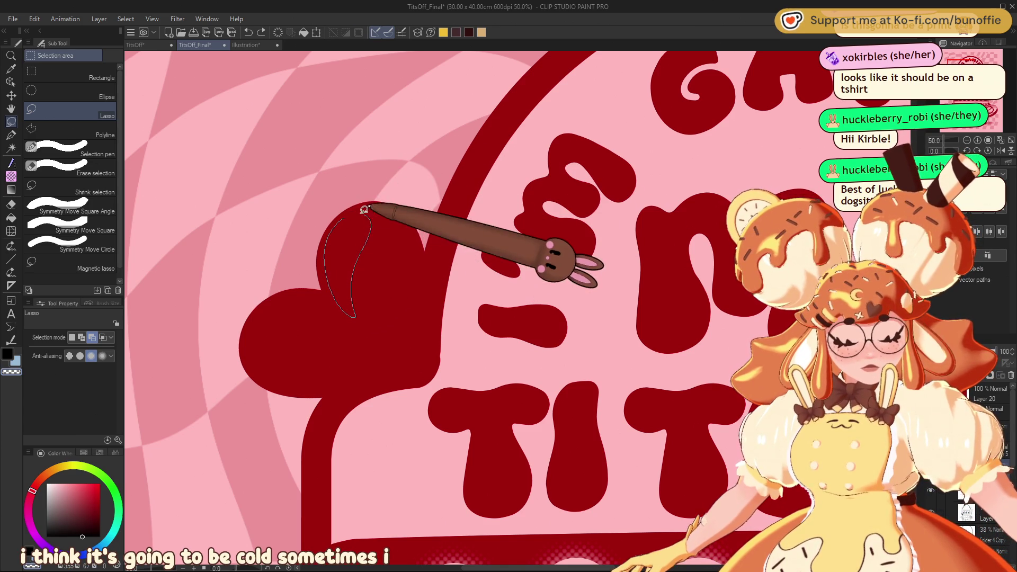
{"action": "left_click", "coordinate": [11, 163]}
{"action": "mouse_move", "coordinate": [339, 243]}
{"action": "left_mouse_down"}
{"action": "mouse_move", "coordinate": [336, 266]}
{"action": "mouse_move", "coordinate": [384, 169]}
{"action": "left_mouse_up"}
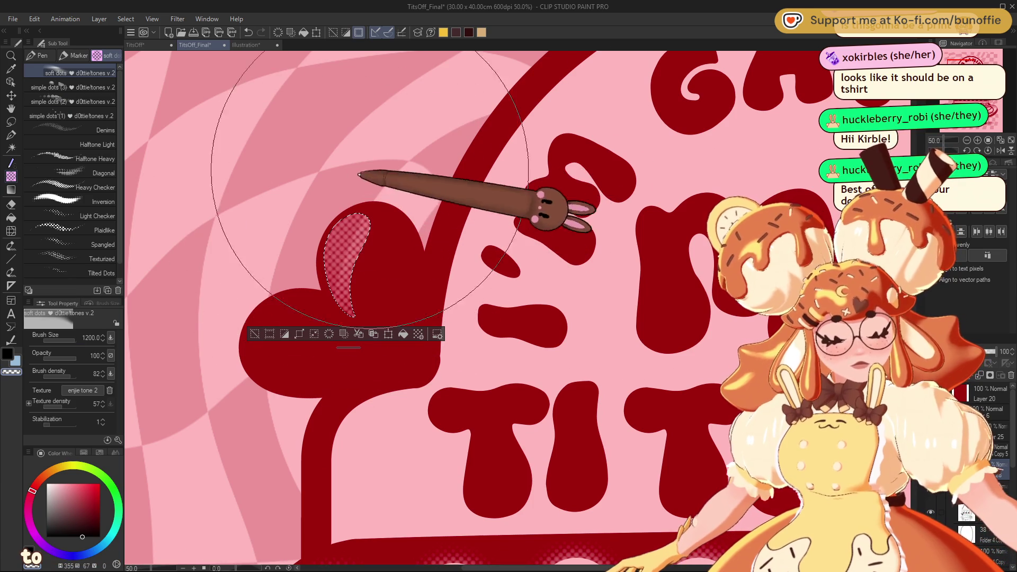
{"action": "key", "text": "ctrl+d"}
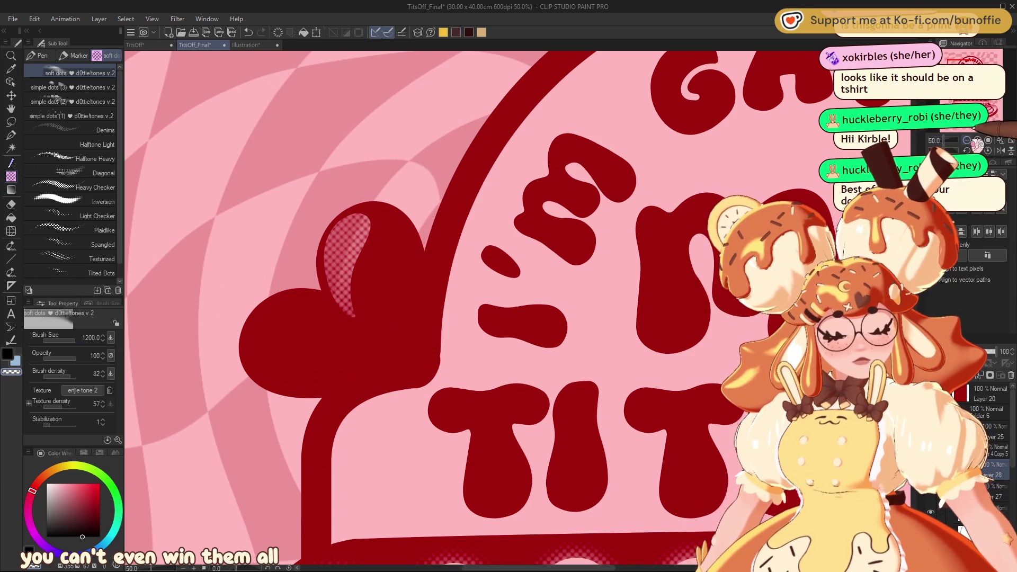
{"action": "scroll", "coordinate": [523, 315], "scroll_direction": "down", "scroll_amount": 3}
{"action": "scroll", "coordinate": [524, 315], "scroll_direction": "up", "scroll_amount": 4}
{"action": "scroll", "coordinate": [529, 318], "scroll_direction": "down", "scroll_amount": 9}
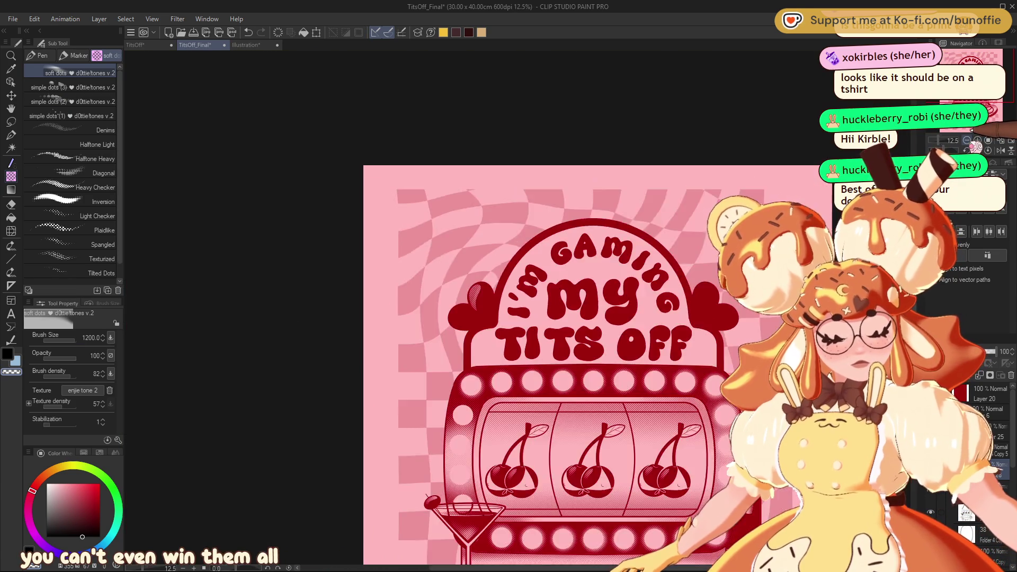
{"action": "scroll", "coordinate": [553, 300], "scroll_direction": "up", "scroll_amount": 5}
{"action": "key", "text": "p"}
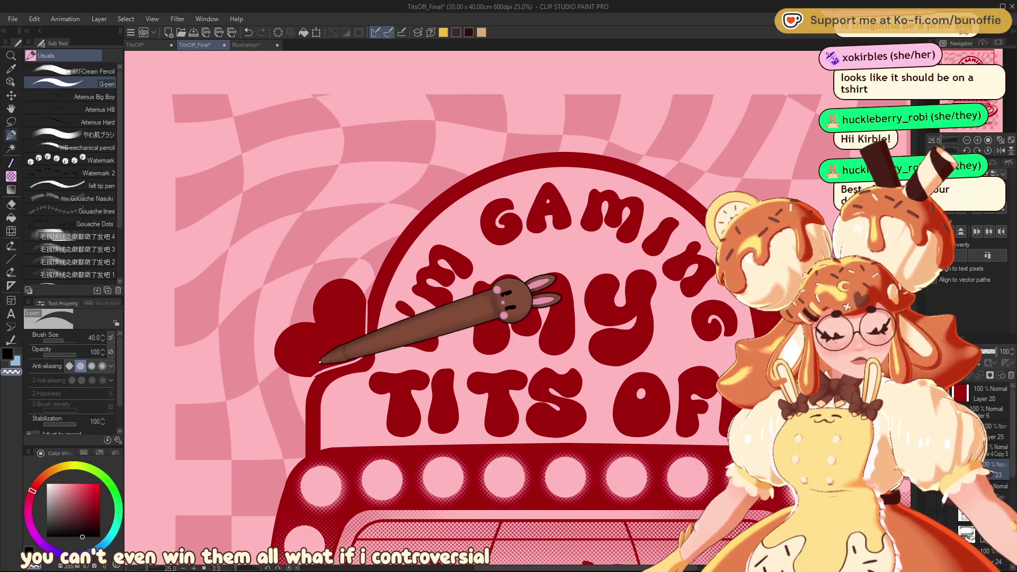
Extend the arch outline down to the left heart and set the hearts layer opacity to 57%.
{"action": "left_click_drag", "start_coordinate": [377, 255], "coordinate": [360, 337]}
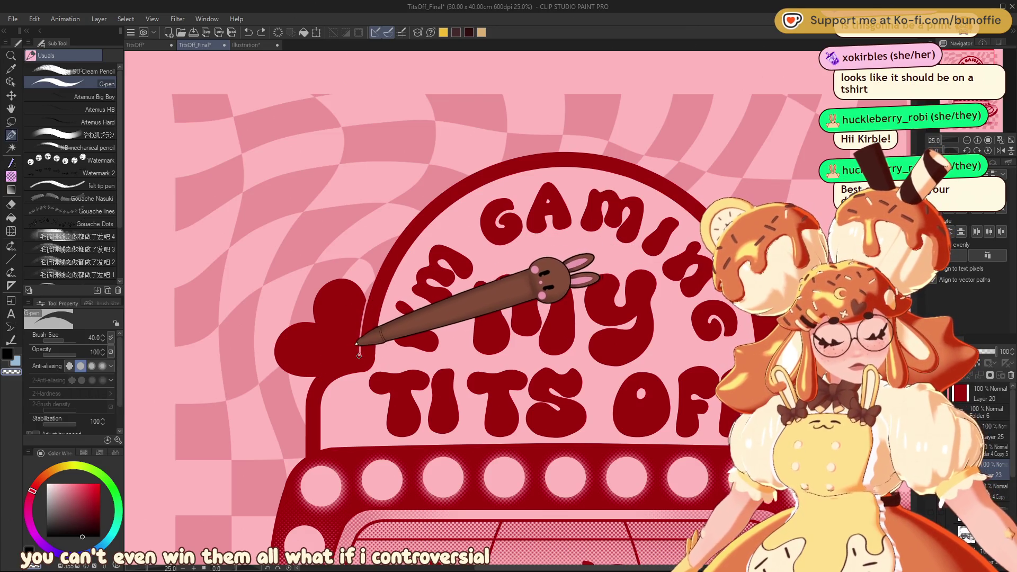
{"action": "left_click_drag", "start_coordinate": [987, 85], "coordinate": [979, 56]}
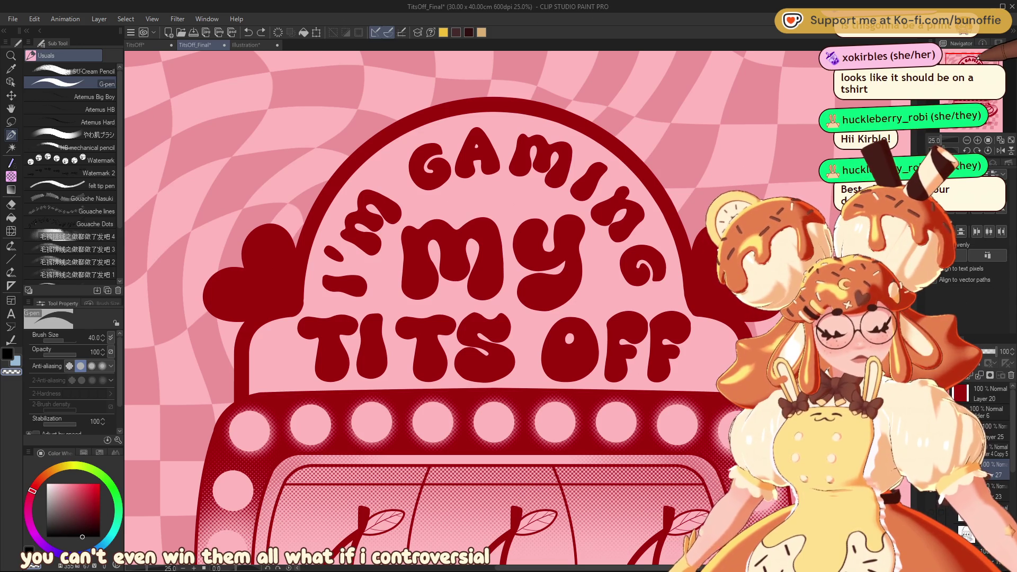
{"action": "left_click_drag", "start_coordinate": [999, 347], "coordinate": [992, 349]}
Zoom in on the left heart and I'M, then zoom out to view the whole illustration.
{"action": "left_click", "coordinate": [977, 140]}
{"action": "mouse_move", "coordinate": [969, 74]}
{"action": "left_mouse_down"}
{"action": "mouse_move", "coordinate": [971, 92]}
{"action": "mouse_move", "coordinate": [961, 58]}
{"action": "left_mouse_up"}
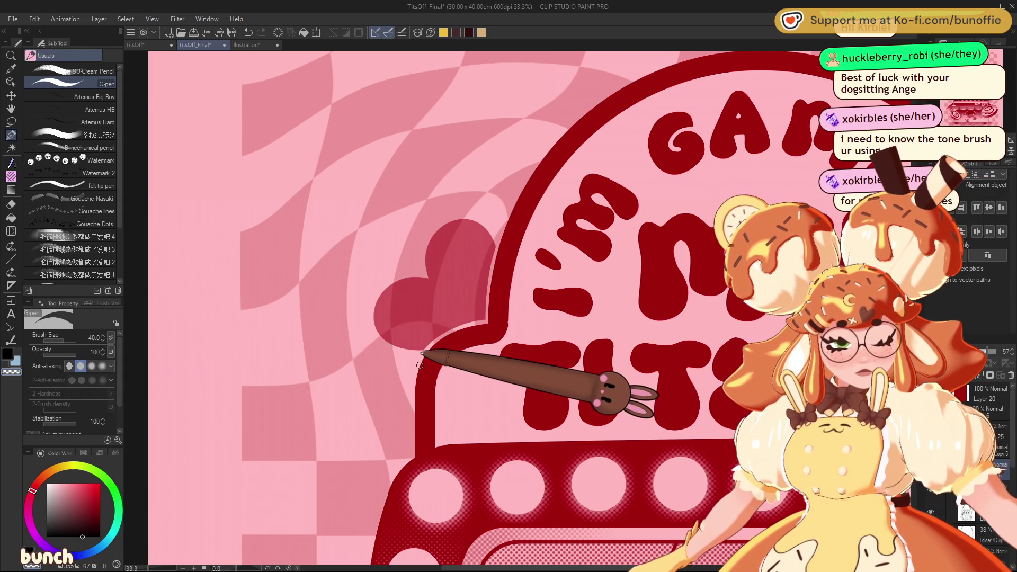
{"action": "scroll", "coordinate": [424, 307], "scroll_direction": "right", "scroll_amount": 10}
{"action": "scroll", "coordinate": [423, 307], "scroll_direction": "right", "scroll_amount": 2}
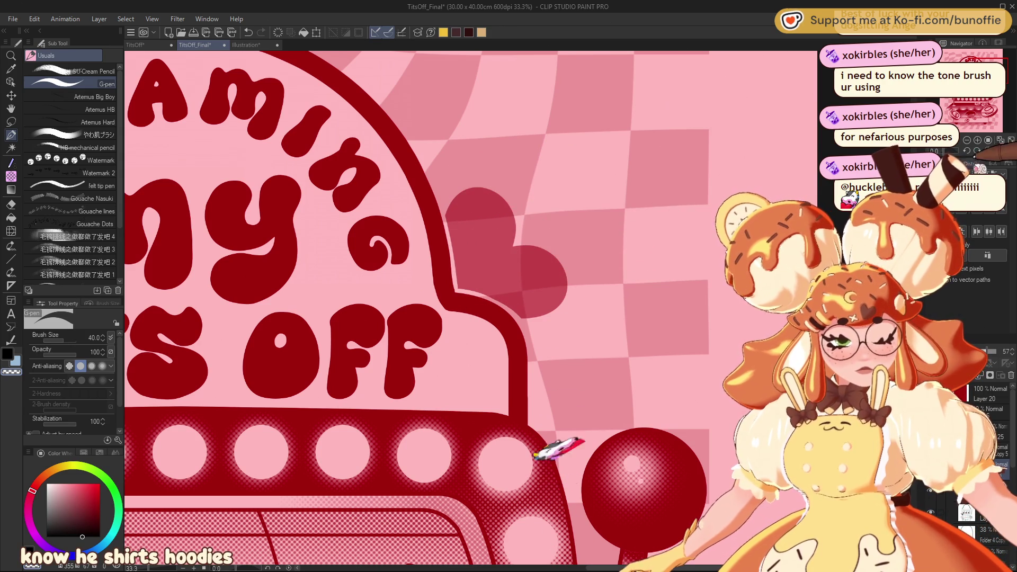
{"action": "key", "text": "ctrl+minus"}
{"action": "key", "text": "ctrl+minus"}
{"action": "key", "text": "ctrl+minus"}
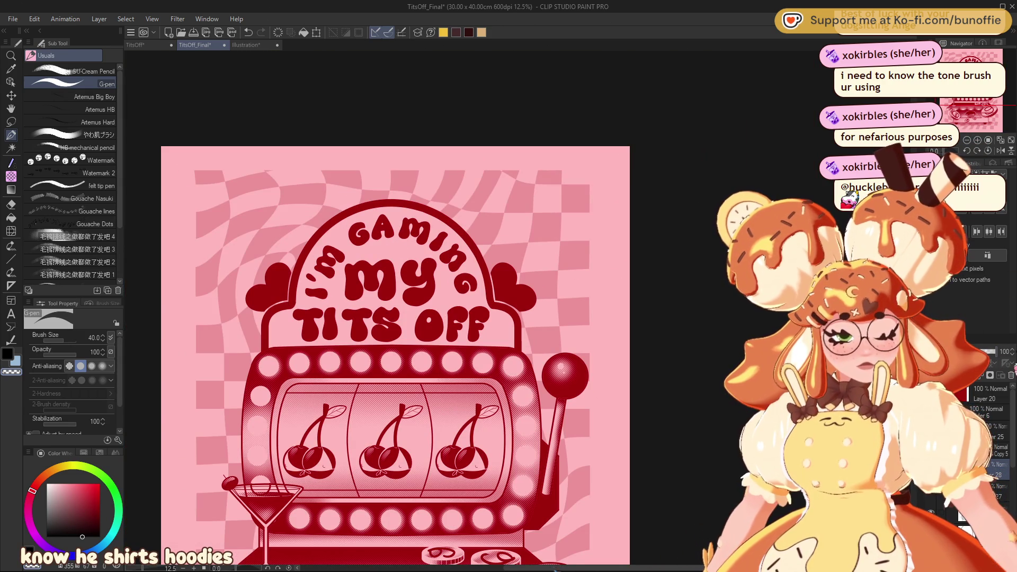
{"action": "left_click_drag", "start_coordinate": [979, 118], "coordinate": [963, 102]}
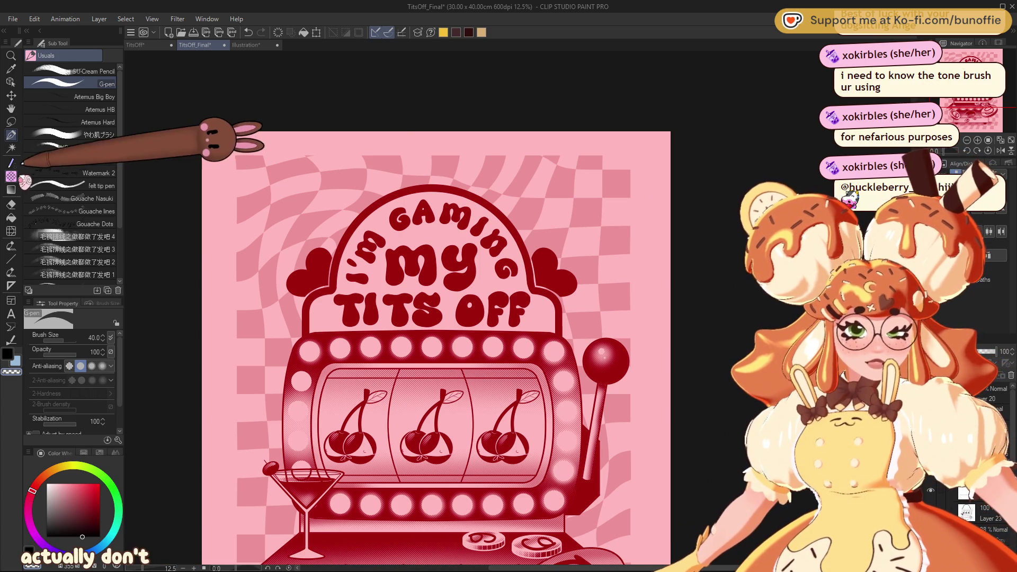
{"action": "key", "text": "p"}
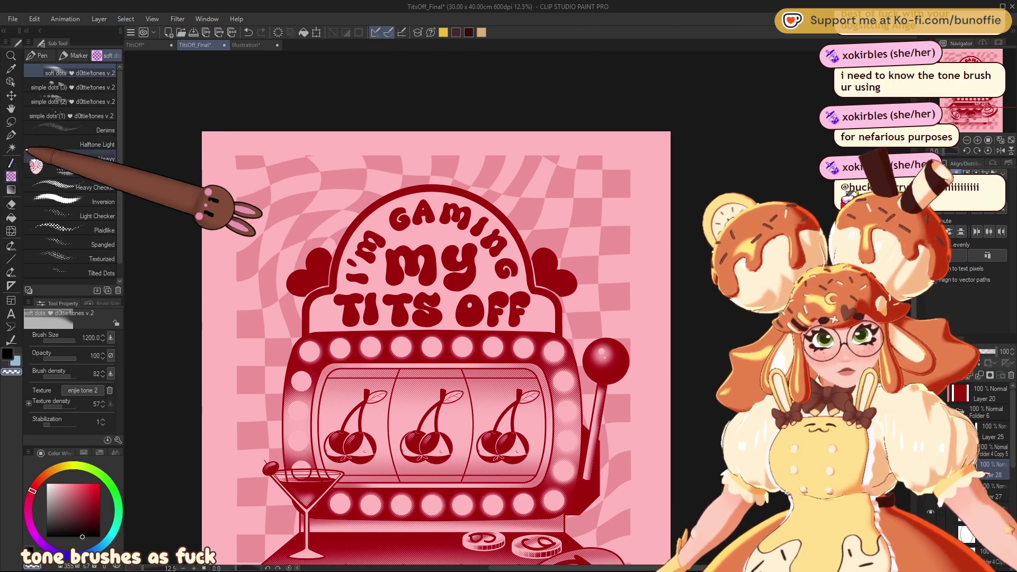
{"action": "left_click", "coordinate": [11, 122]}
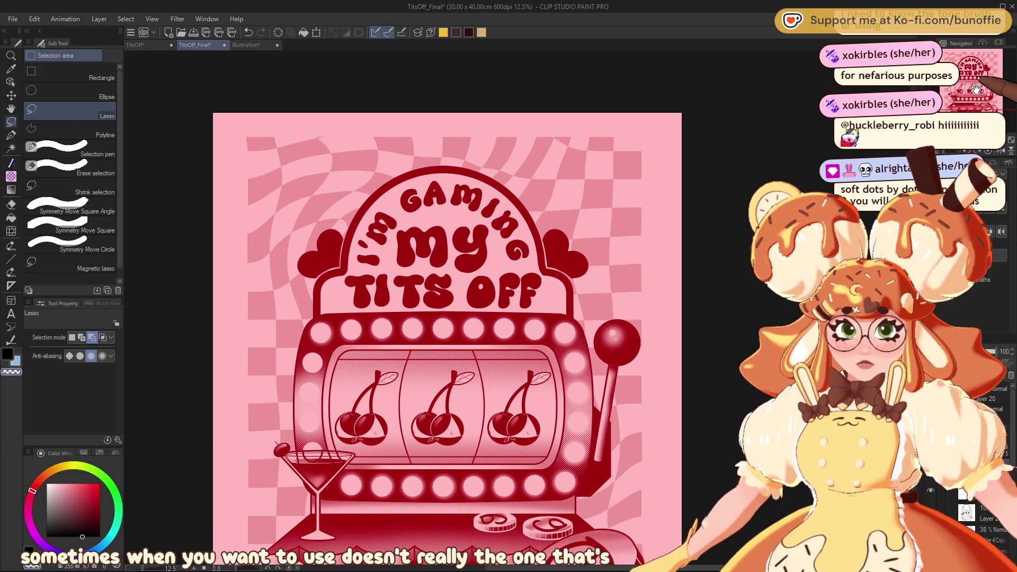
{"action": "left_click_drag", "start_coordinate": [979, 74], "coordinate": [978, 77]}
{"action": "scroll", "coordinate": [976, 95], "scroll_direction": "down", "scroll_amount": 1}
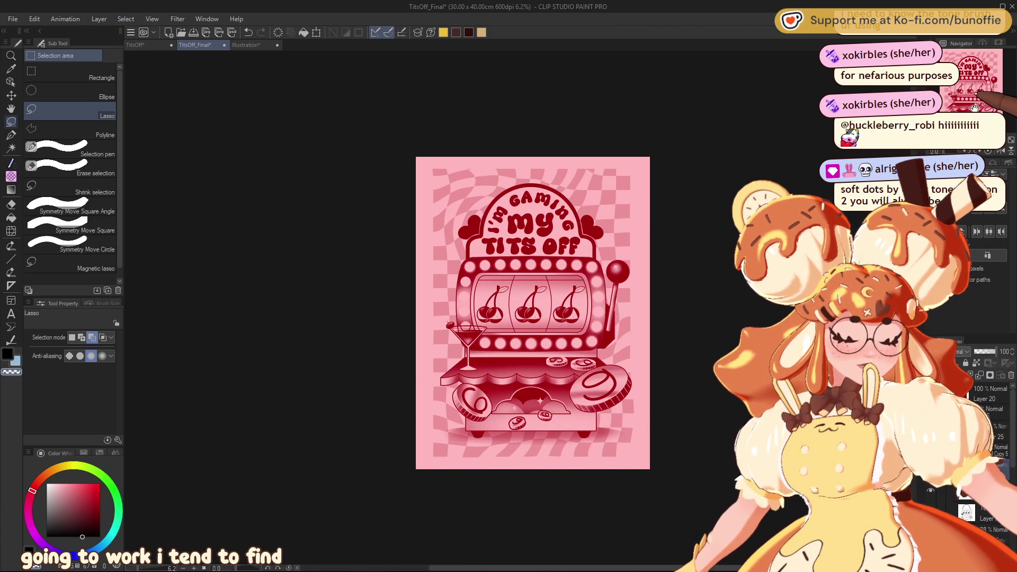
{"action": "scroll", "coordinate": [976, 96], "scroll_direction": "up", "scroll_amount": 1}
{"action": "left_click_drag", "start_coordinate": [976, 95], "coordinate": [976, 98]}
{"action": "scroll", "coordinate": [976, 95], "scroll_direction": "up", "scroll_amount": 3}
{"action": "scroll", "coordinate": [976, 98], "scroll_direction": "up", "scroll_amount": 1}
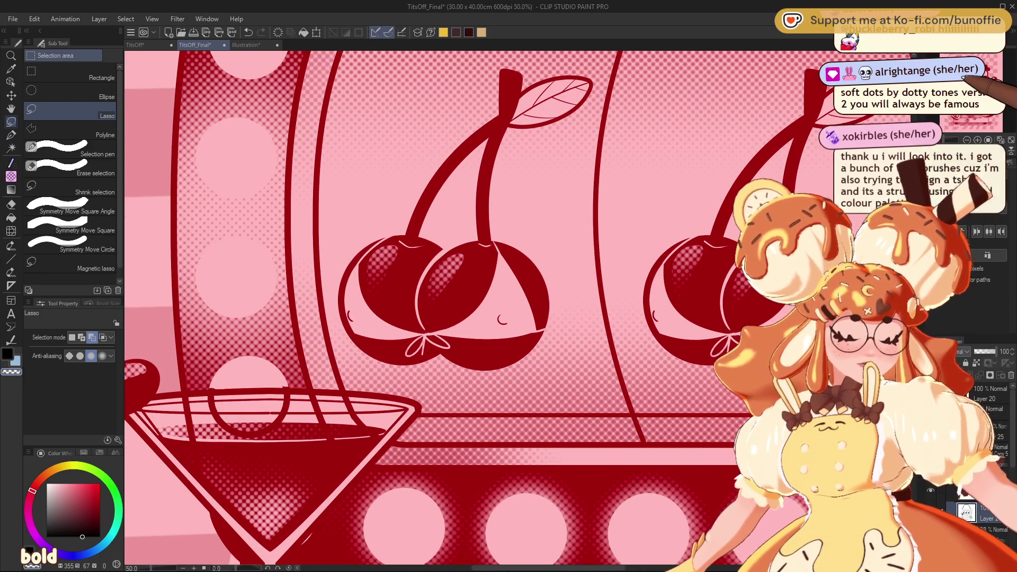
Draw small rounded bumps along the cherry outlines with the G-pen at size 17.
{"action": "left_click", "coordinate": [10, 134]}
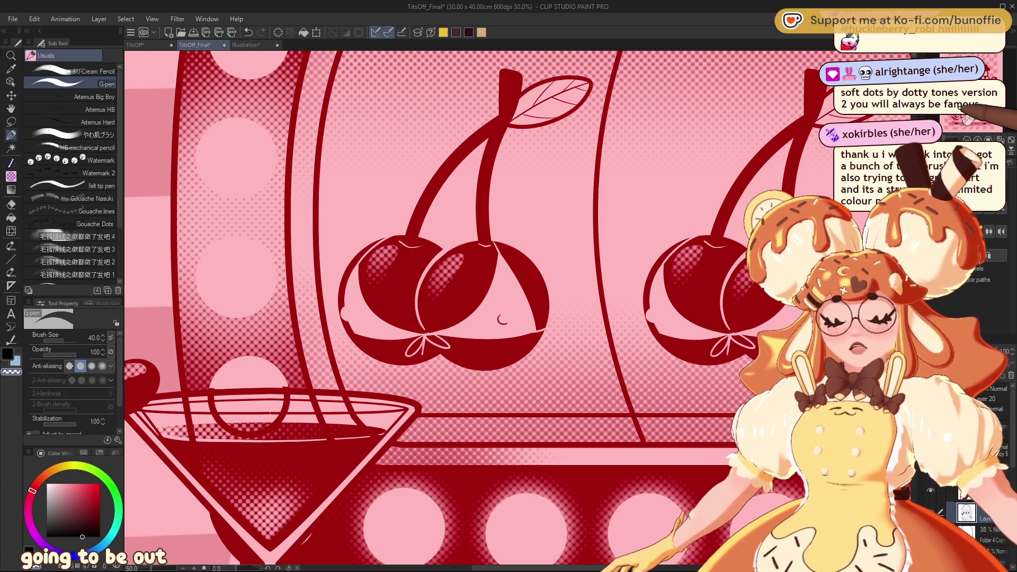
{"action": "scroll", "coordinate": [292, 313], "scroll_direction": "up", "scroll_amount": 3}
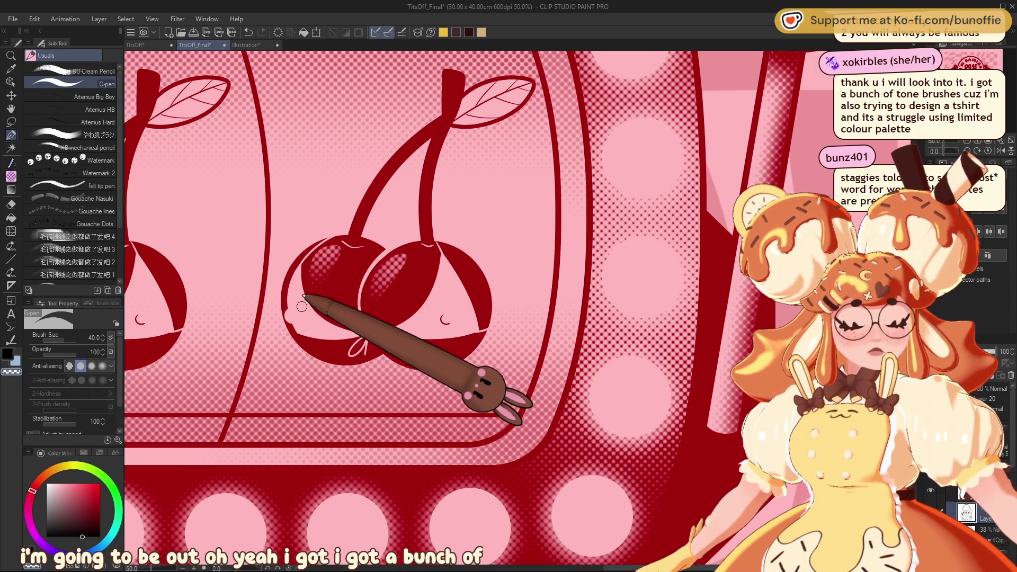
{"action": "left_click_drag", "start_coordinate": [289, 307], "coordinate": [280, 318]}
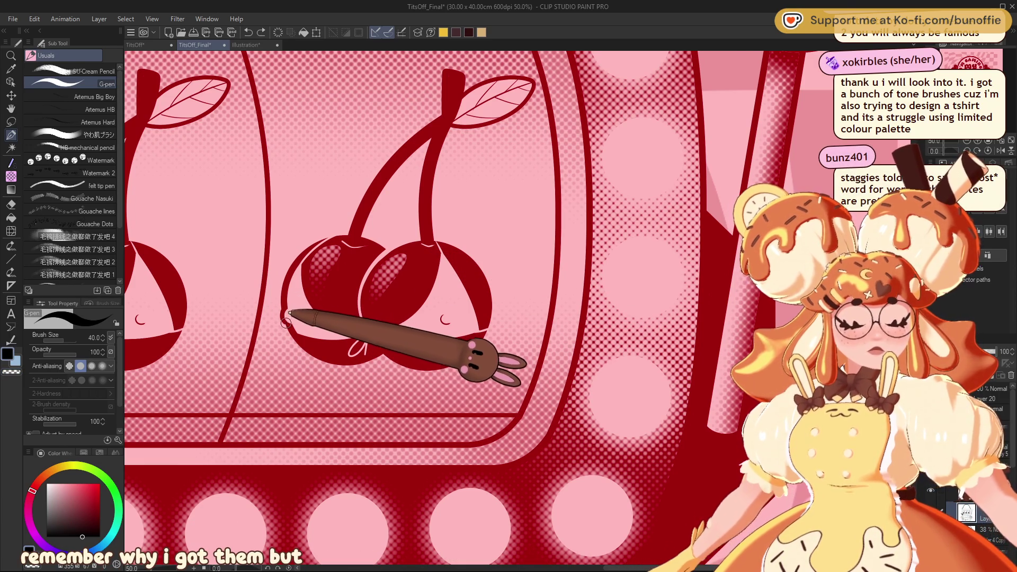
{"action": "left_click_drag", "start_coordinate": [286, 321], "coordinate": [974, 95]}
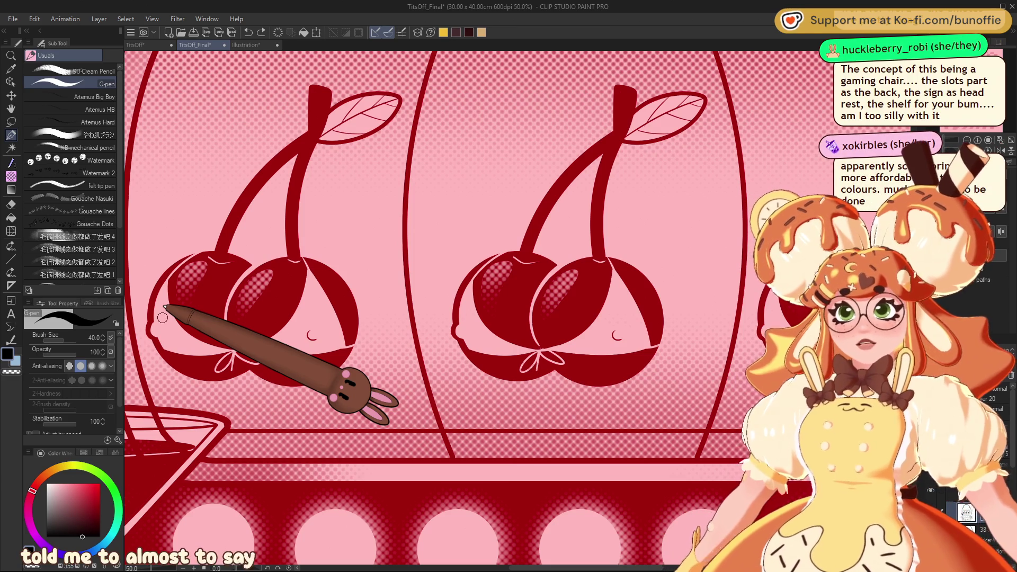
{"action": "key", "text": "bracketleft"}
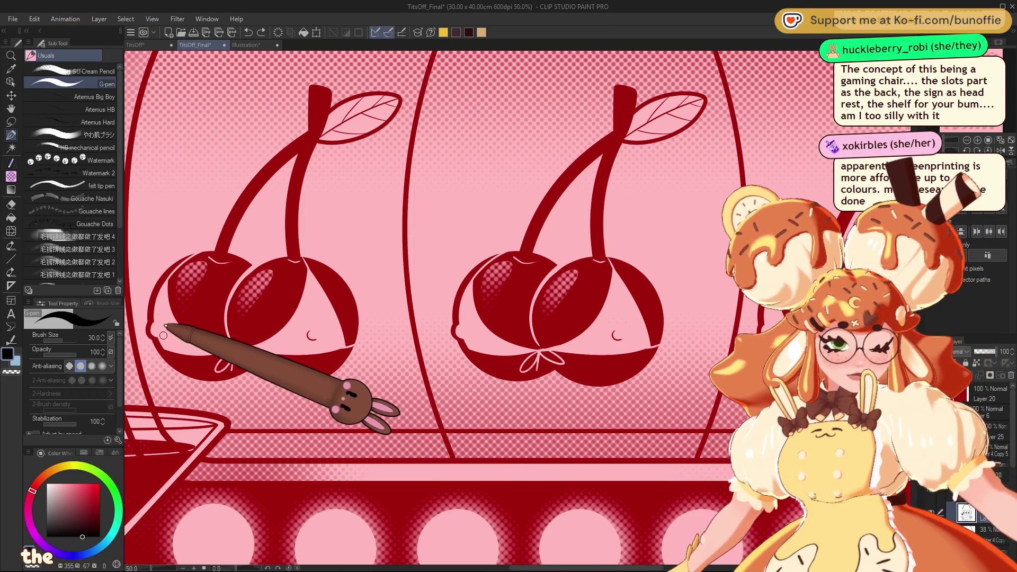
{"action": "key", "text": "bracketleft"}
{"action": "key", "text": "bracketleft"}
{"action": "key", "text": "bracketleft"}
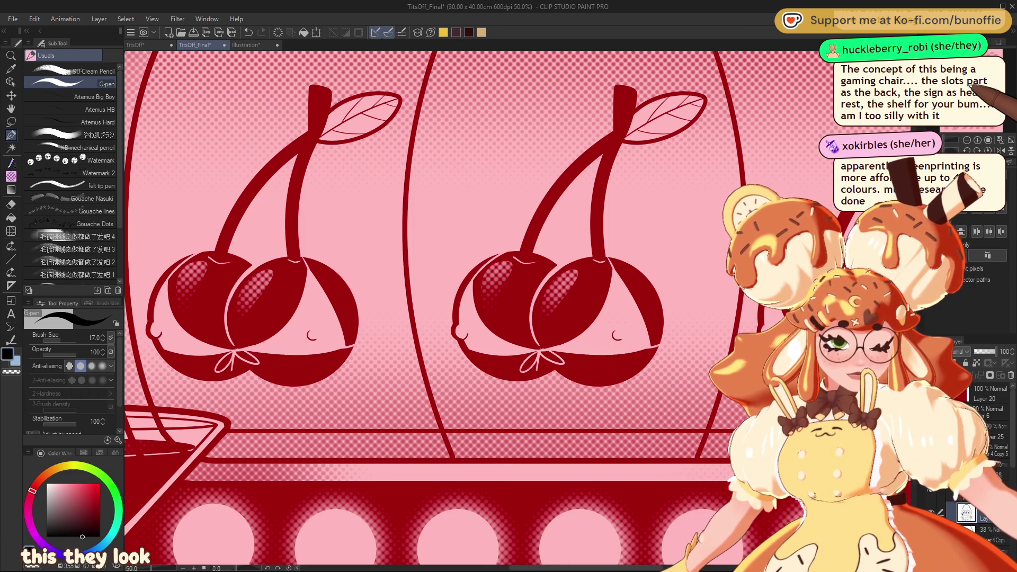
{"action": "scroll", "coordinate": [467, 335], "scroll_direction": "right", "scroll_amount": 3}
{"action": "scroll", "coordinate": [565, 350], "scroll_direction": "right", "scroll_amount": 1}
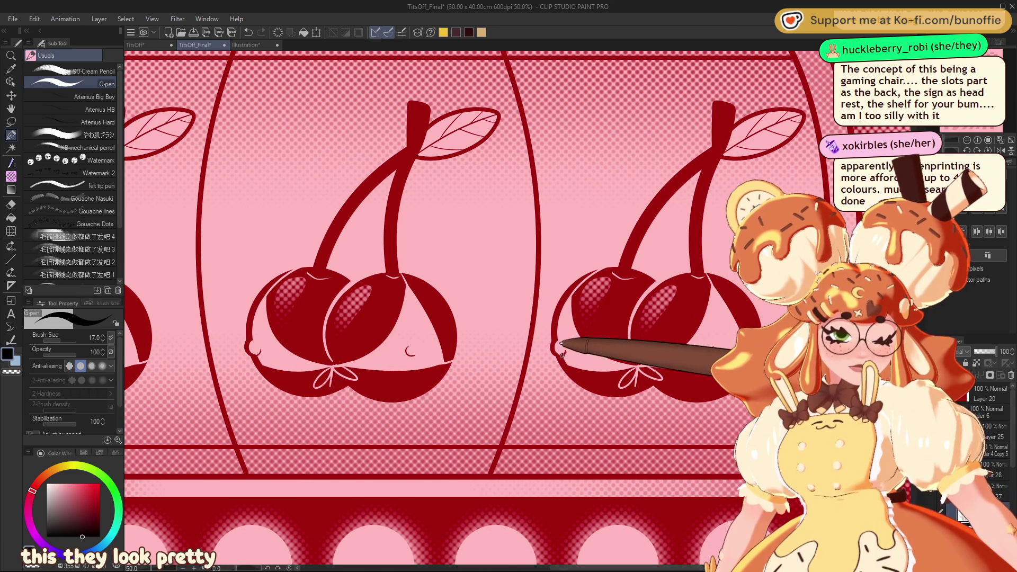
{"action": "key", "text": "ctrl+plus"}
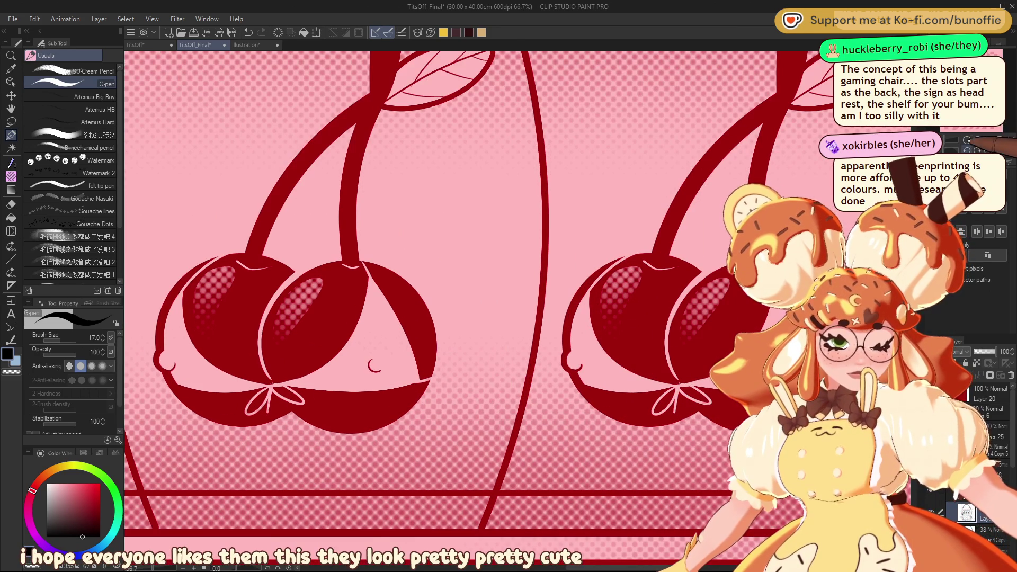
{"action": "key", "text": "ctrl+minus"}
{"action": "key", "text": "ctrl+minus"}
{"action": "key", "text": "ctrl+minus"}
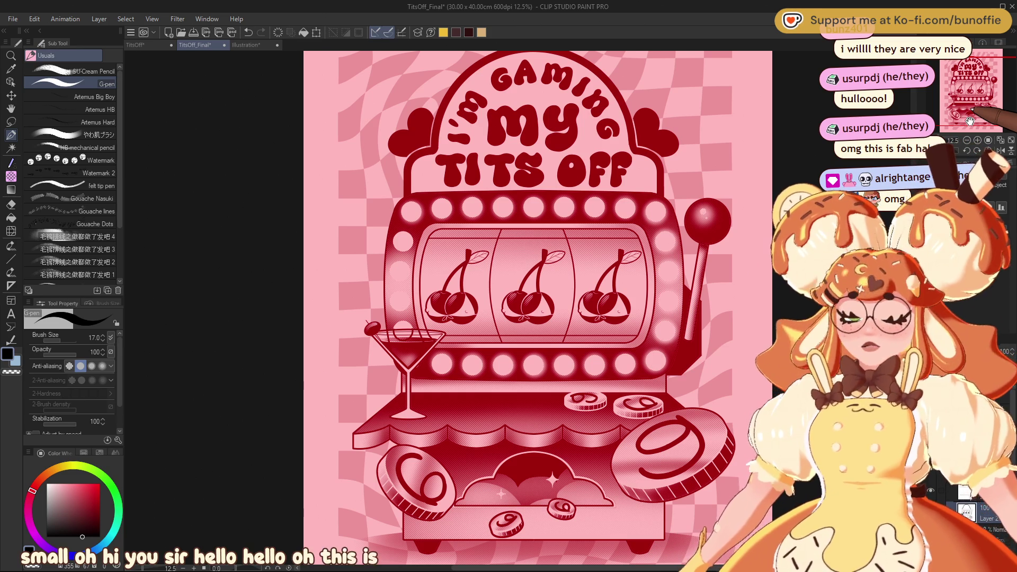
{"action": "mouse_move", "coordinate": [982, 94]}
{"action": "left_mouse_down"}
{"action": "mouse_move", "coordinate": [997, 96]}
{"action": "mouse_move", "coordinate": [988, 91]}
{"action": "left_mouse_up"}
{"action": "left_click", "coordinate": [967, 140]}
{"action": "left_click", "coordinate": [978, 140]}
{"action": "left_click_drag", "start_coordinate": [986, 87], "coordinate": [985, 87]}
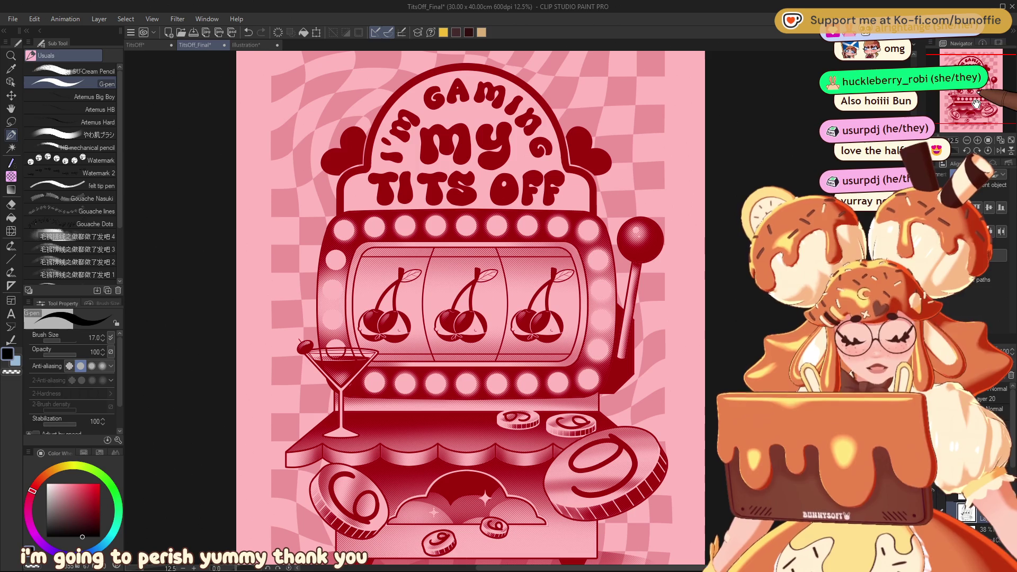
{"action": "left_click_drag", "start_coordinate": [981, 96], "coordinate": [980, 104]}
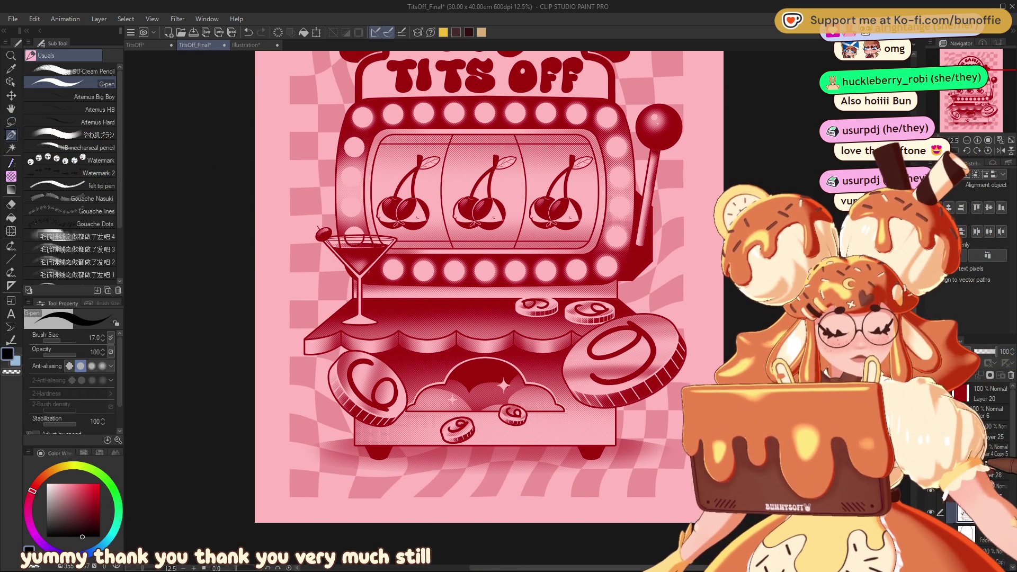
Erase the stray shading on the shelf under the martini glass with a larger transparent-colour G-pen.
{"action": "left_click", "coordinate": [977, 140]}
{"action": "left_click", "coordinate": [978, 140]}
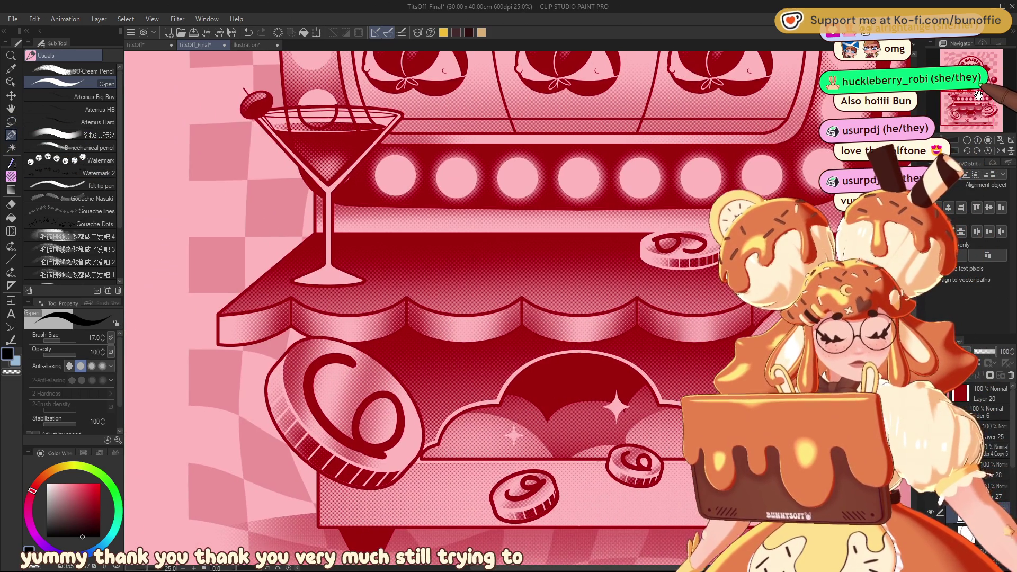
{"action": "key", "text": "bracketright"}
{"action": "key", "text": "bracketright"}
{"action": "key", "text": "bracketright"}
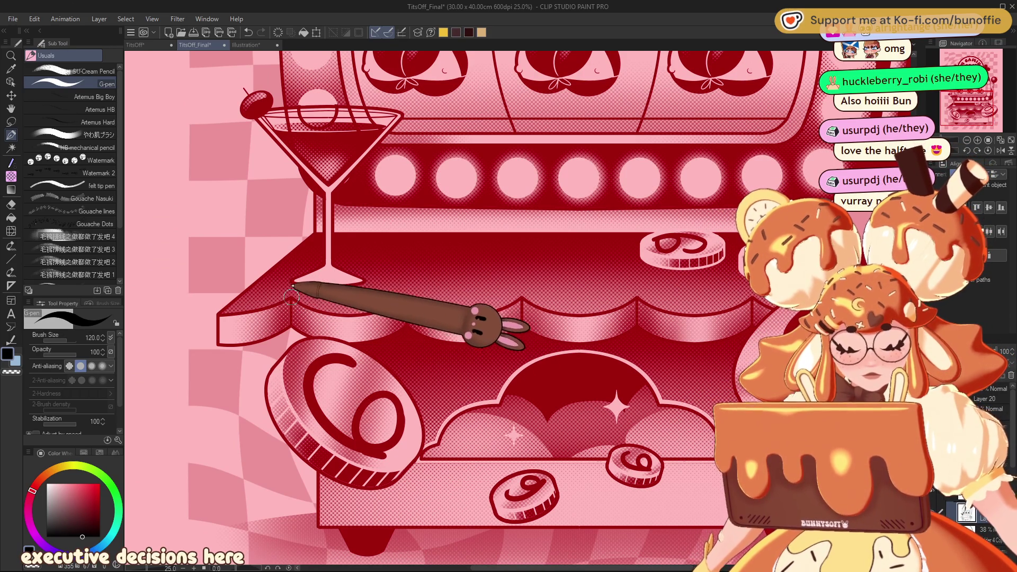
{"action": "key", "text": "c"}
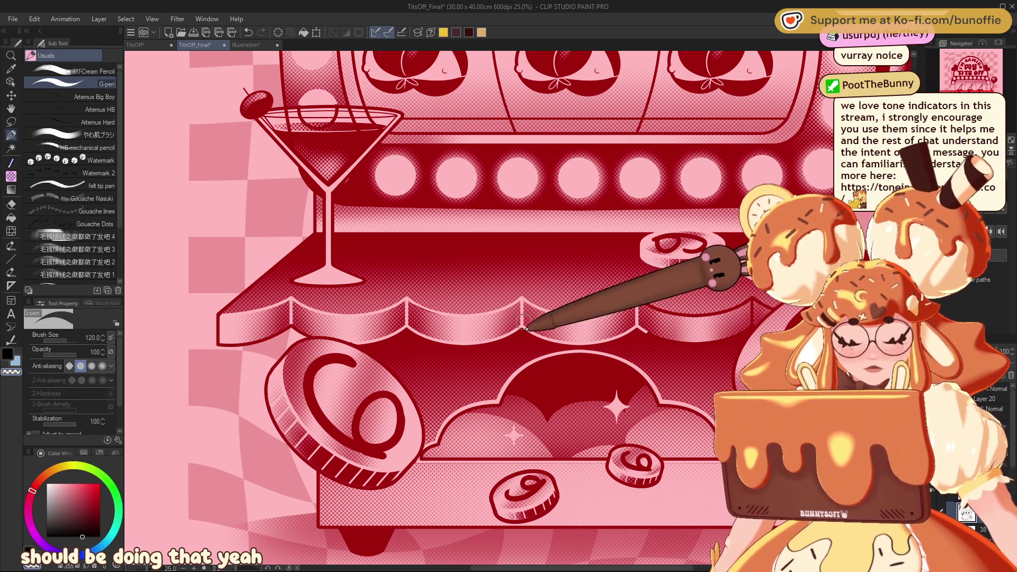
{"action": "left_click_drag", "start_coordinate": [556, 233], "coordinate": [313, 282]}
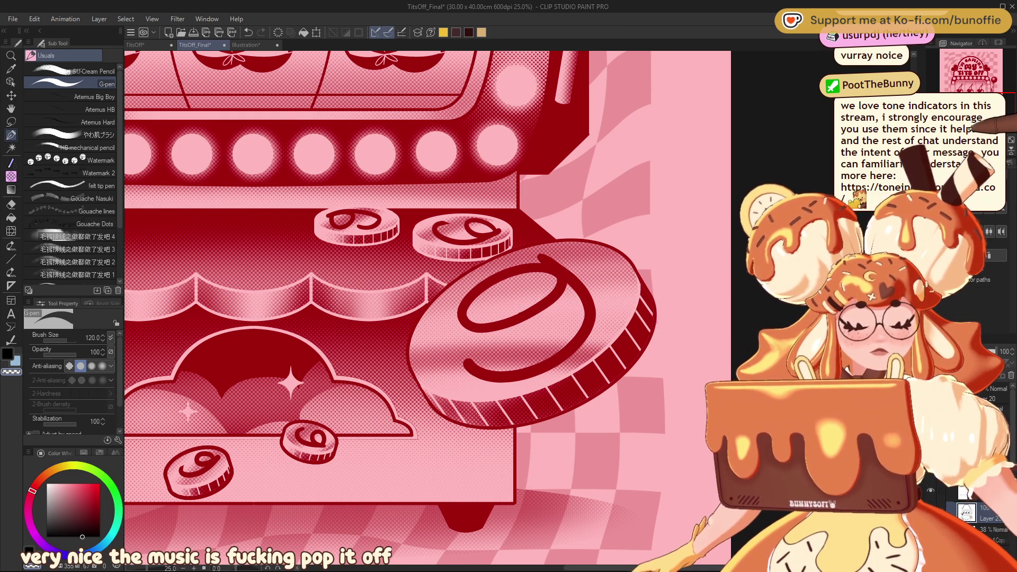
{"action": "key", "text": "ctrl+0"}
{"action": "mouse_move", "coordinate": [454, 238]}
{"action": "left_mouse_down"}
{"action": "mouse_move", "coordinate": [483, 268]}
{"action": "mouse_move", "coordinate": [593, 217]}
{"action": "mouse_move", "coordinate": [651, 273]}
{"action": "left_mouse_up"}
{"action": "scroll", "coordinate": [471, 283], "scroll_direction": "up", "scroll_amount": 5}
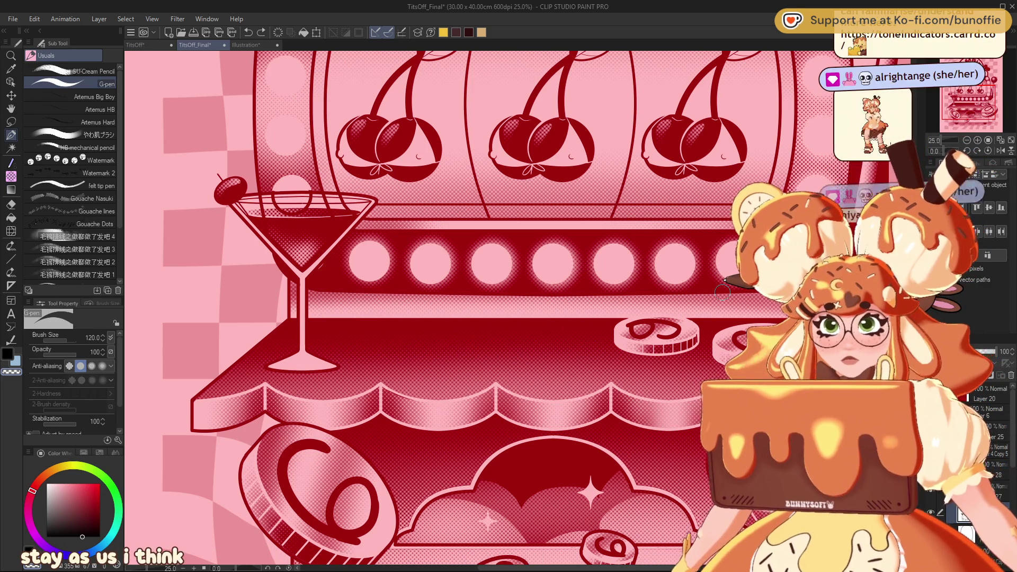
{"action": "key", "text": "w"}
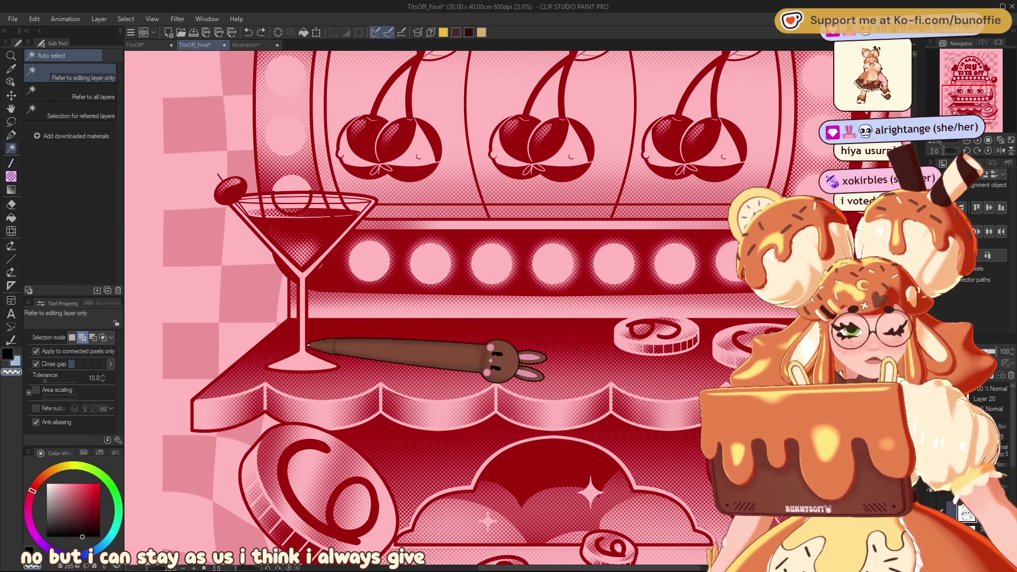
Select the martini glass with Auto select referring to all layers and shade it with soft halftone dots.
{"action": "left_click", "coordinate": [91, 94]}
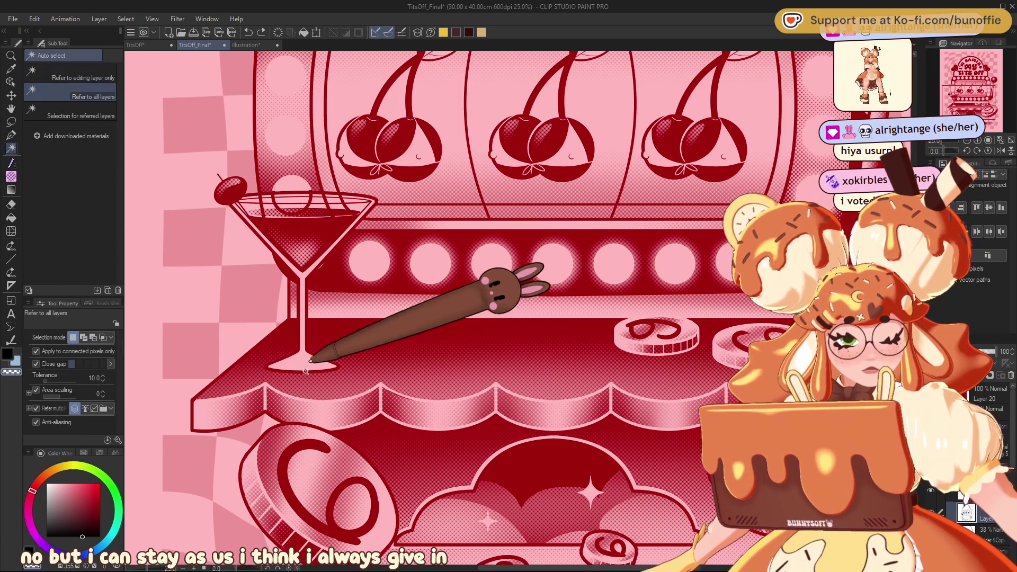
{"action": "left_click", "coordinate": [314, 366]}
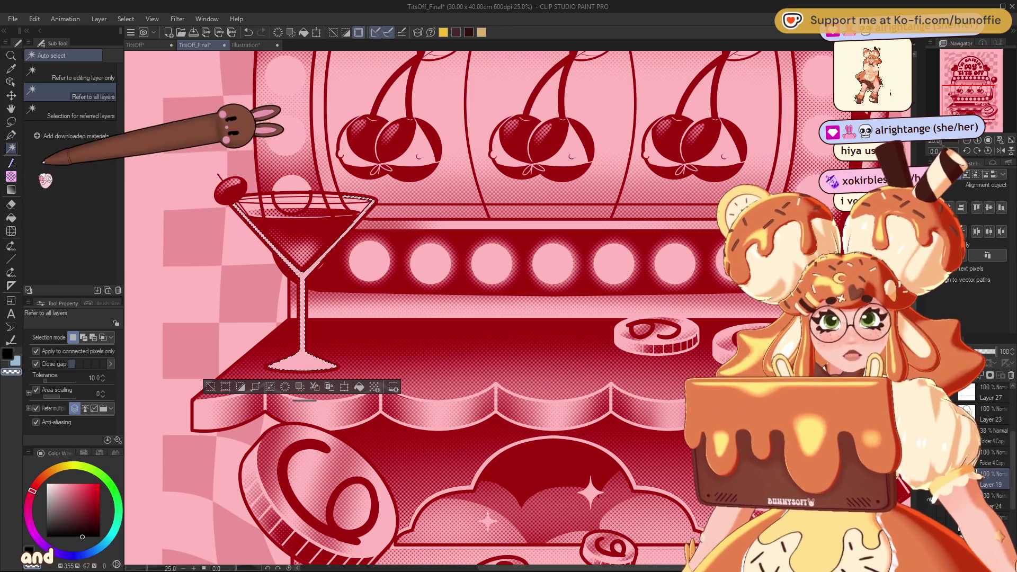
{"action": "left_click", "coordinate": [10, 177]}
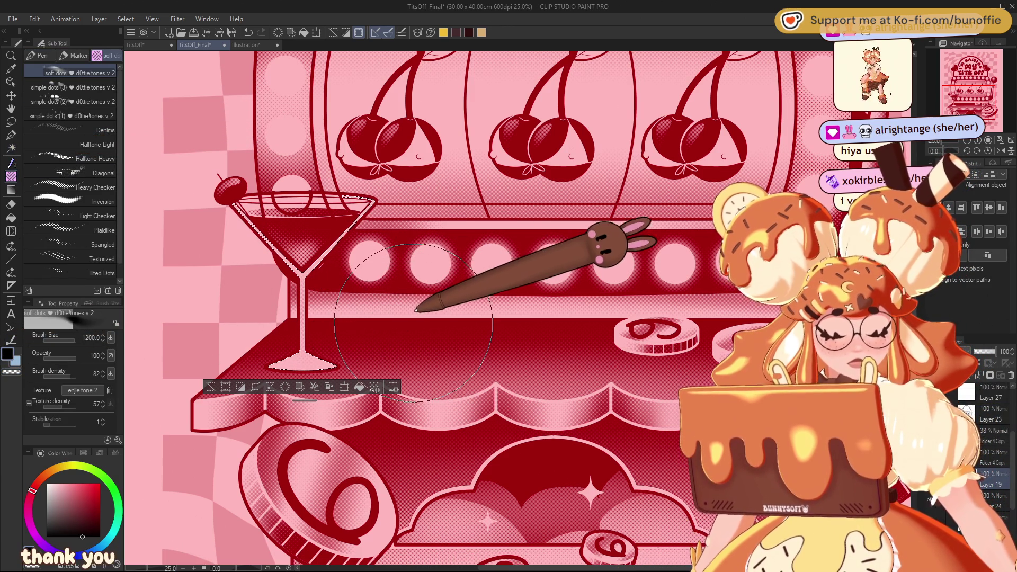
{"action": "key", "text": "bracketleft"}
{"action": "key", "text": "bracketleft"}
{"action": "key", "text": "bracketleft"}
{"action": "key", "text": "bracketleft"}
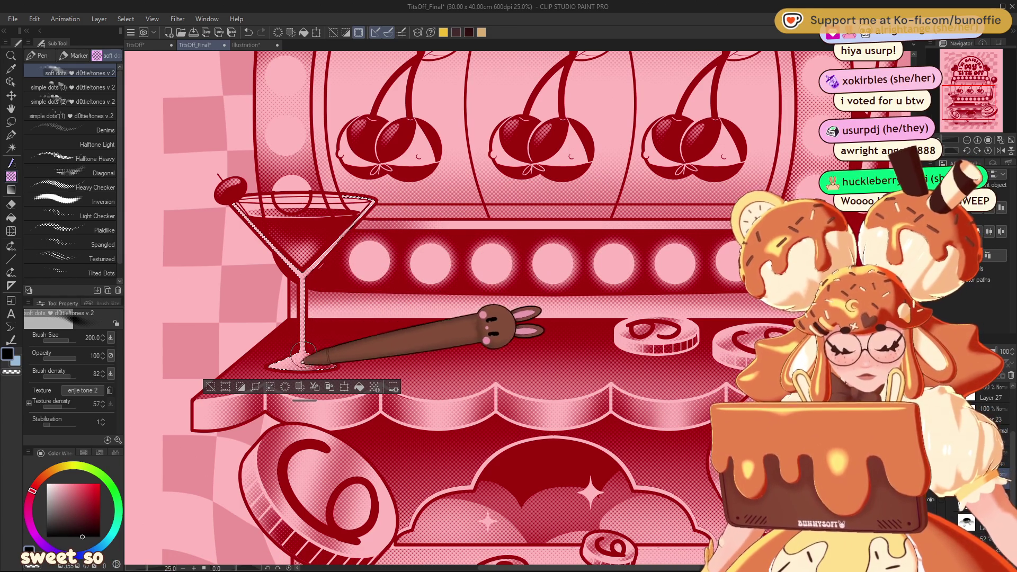
{"action": "key", "text": "ctrl+d"}
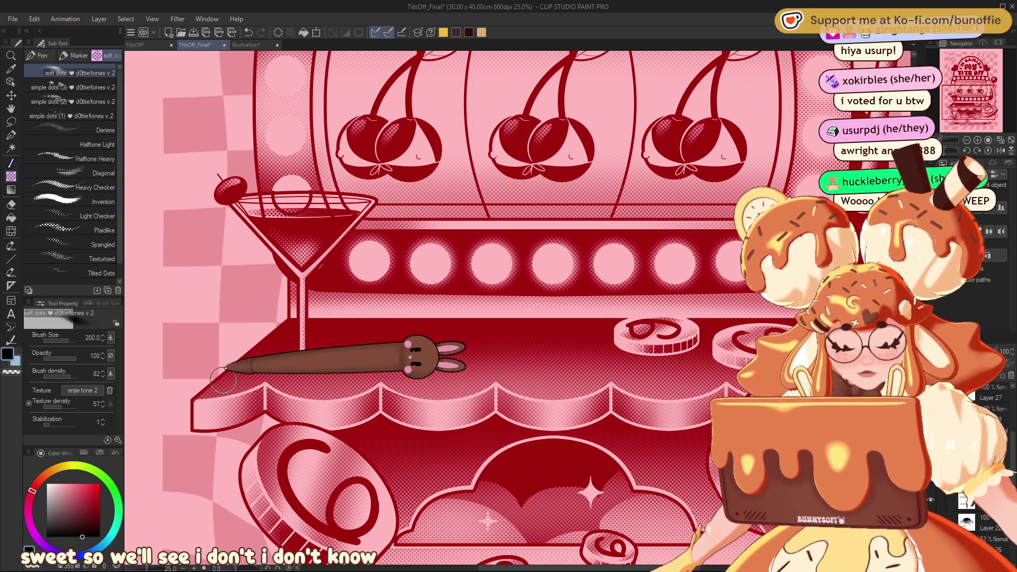
{"action": "key", "text": "p"}
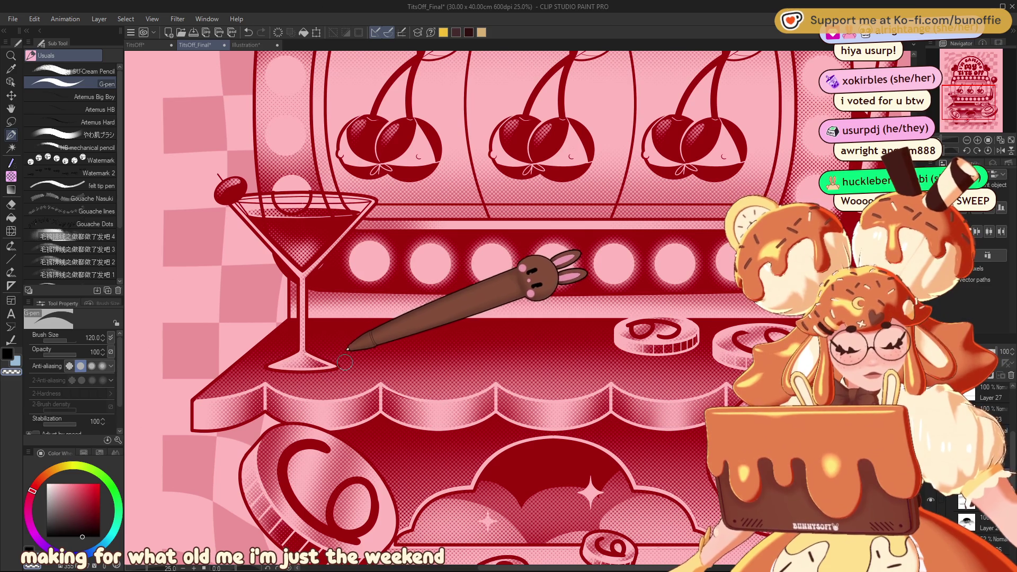
{"action": "left_click", "coordinate": [967, 140]}
{"action": "left_click", "coordinate": [967, 140]}
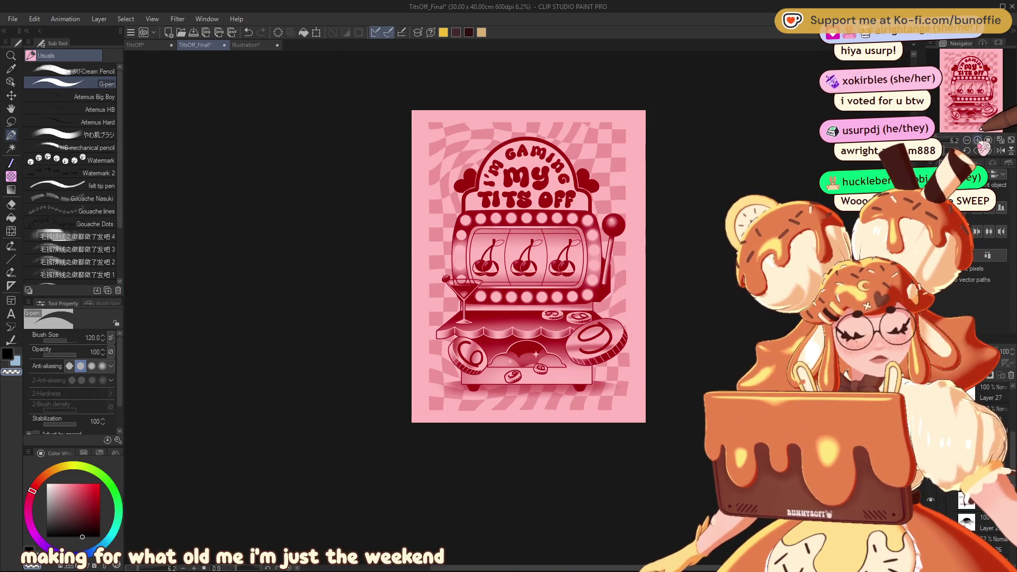
{"action": "left_click", "coordinate": [983, 147]}
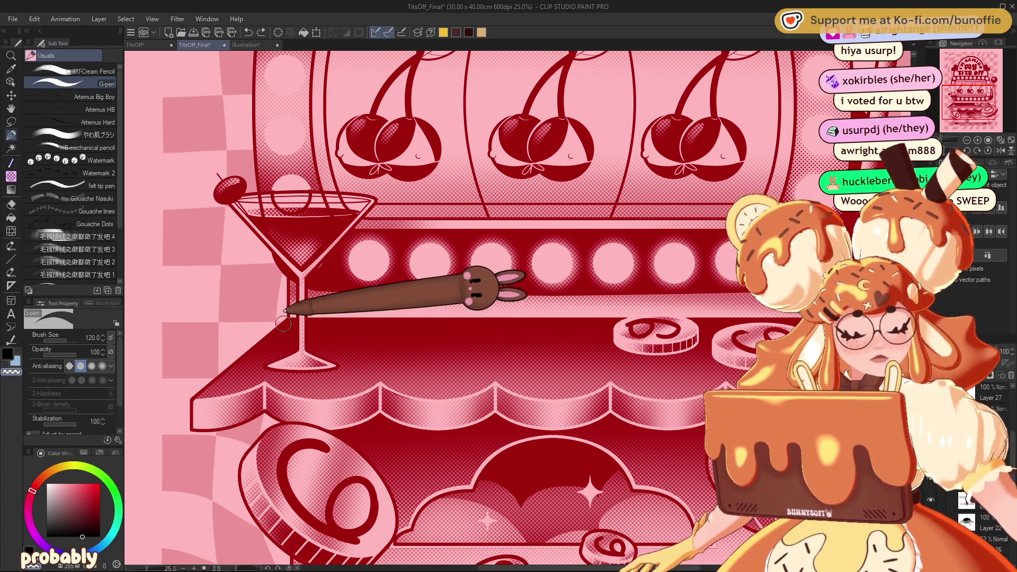
{"action": "key", "text": "bracketleft"}
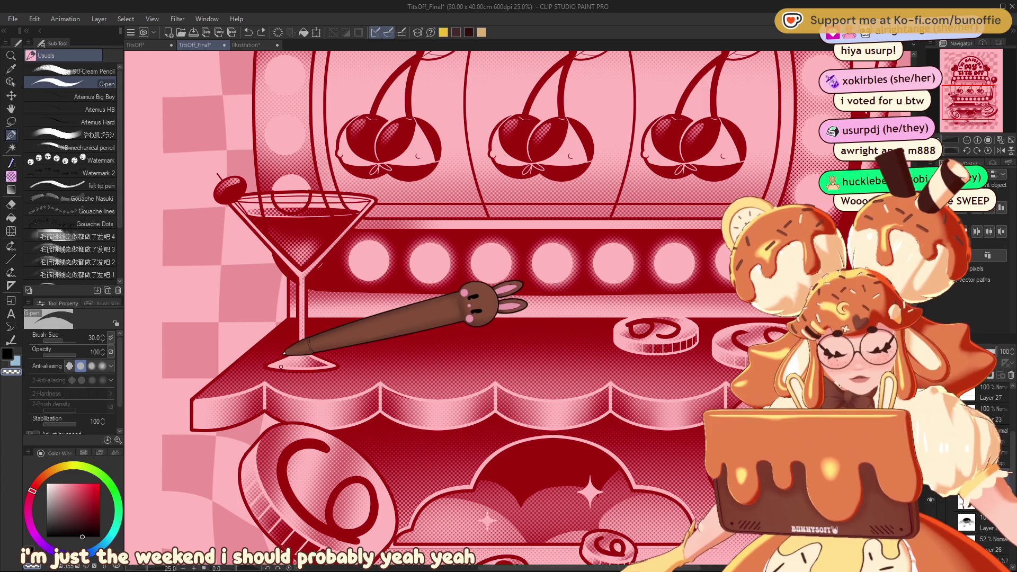
{"action": "left_click", "coordinate": [967, 139]}
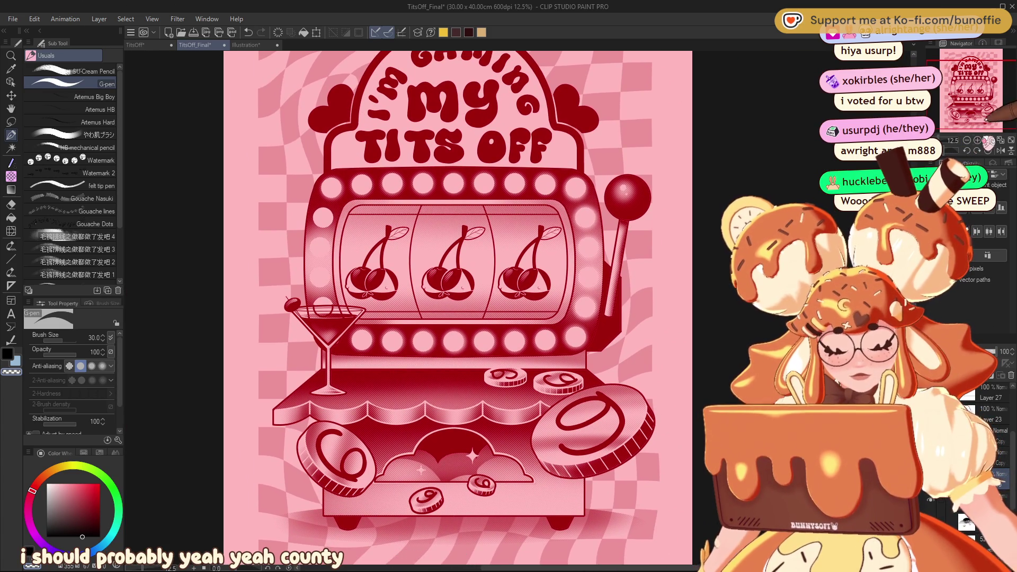
{"action": "left_click", "coordinate": [977, 139]}
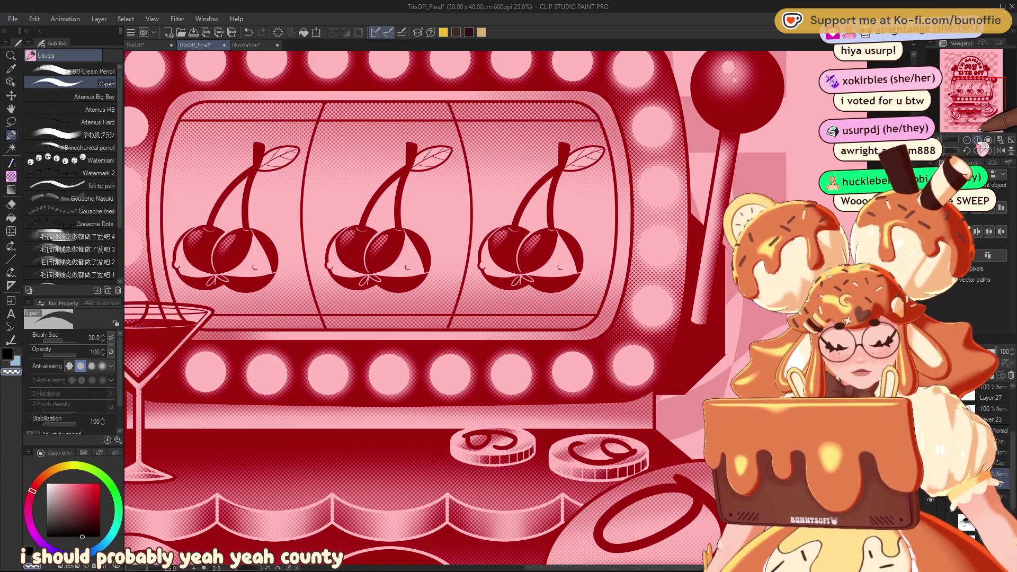
{"action": "left_click", "coordinate": [977, 140]}
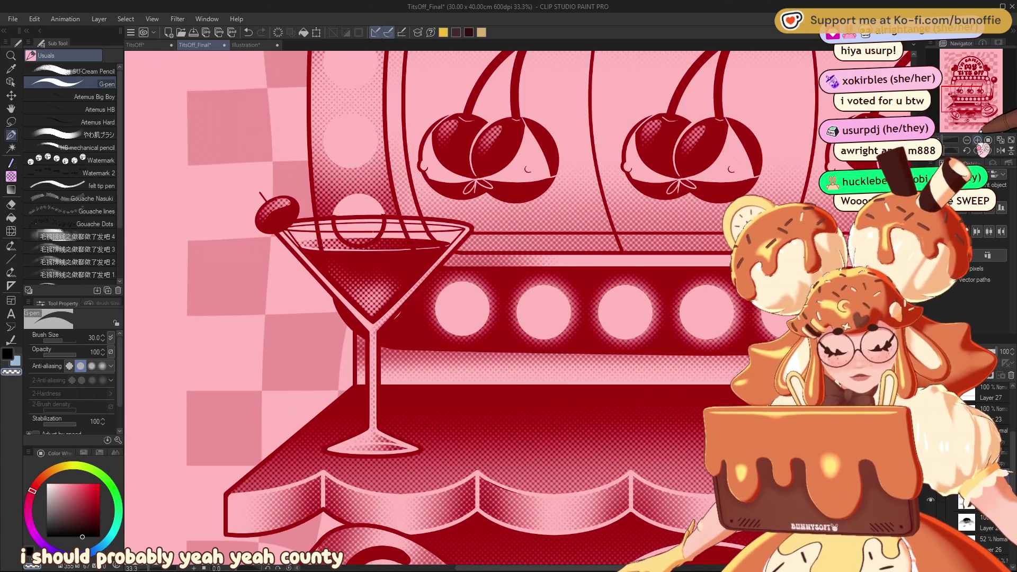
{"action": "left_click", "coordinate": [978, 140]}
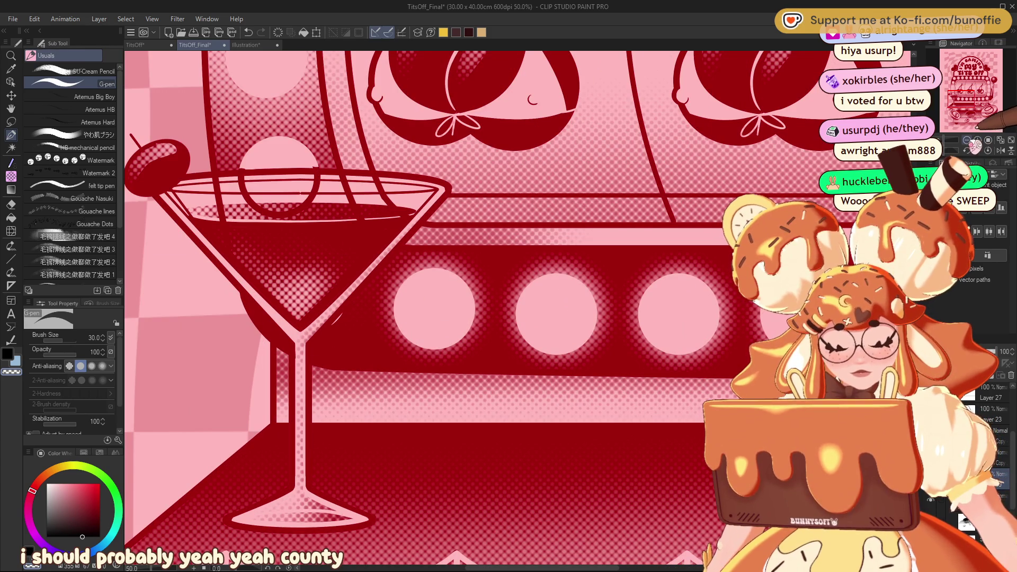
{"action": "left_click", "coordinate": [967, 140]}
{"action": "left_click", "coordinate": [966, 140]}
{"action": "left_click", "coordinate": [977, 140]}
{"action": "left_click_drag", "start_coordinate": [977, 93], "coordinate": [1011, 76]}
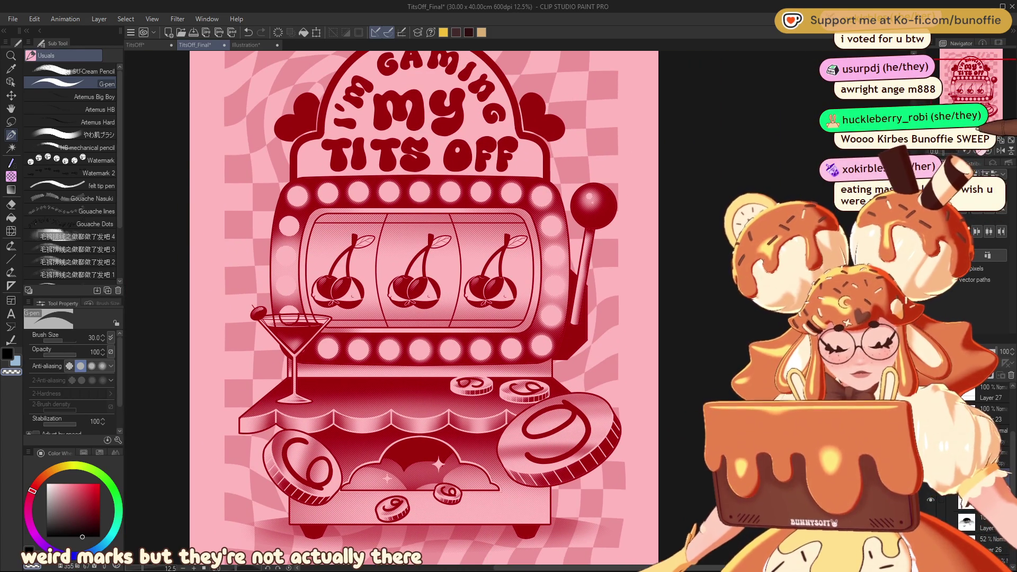
{"action": "scroll", "coordinate": [989, 97], "scroll_direction": "up", "scroll_amount": 3}
{"action": "left_click_drag", "start_coordinate": [989, 96], "coordinate": [996, 80]}
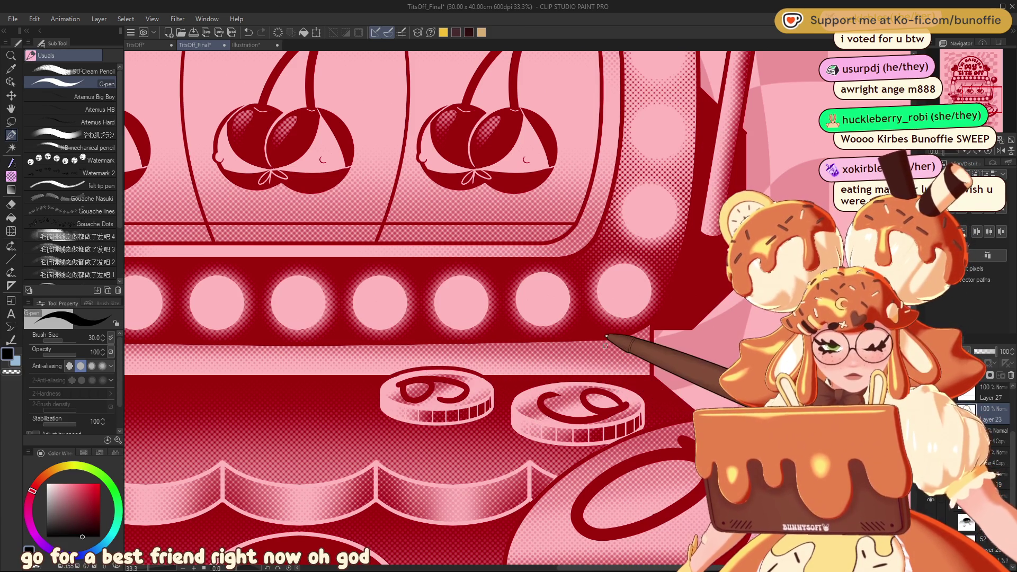
{"action": "scroll", "coordinate": [979, 125], "scroll_direction": "down", "scroll_amount": 4}
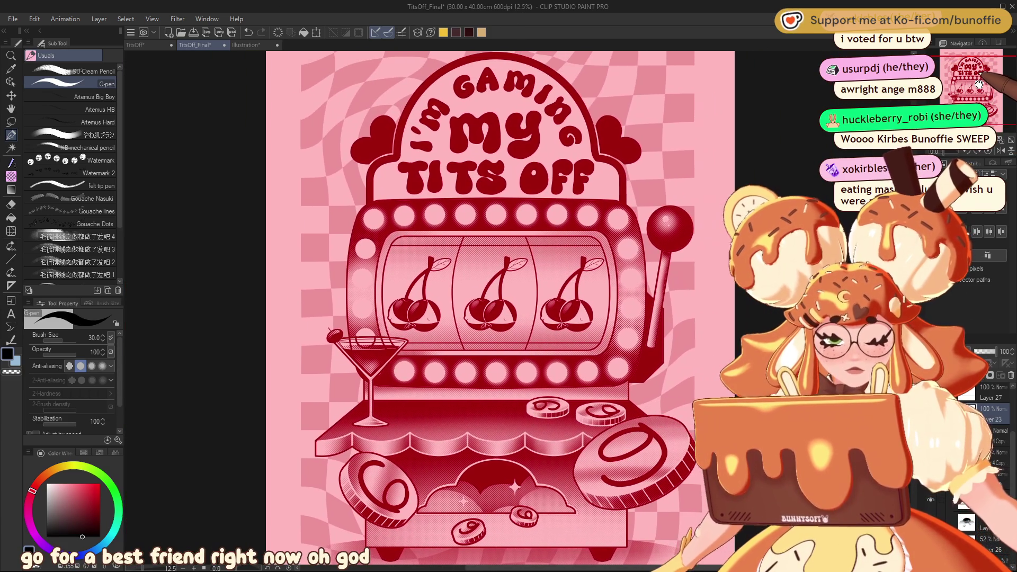
{"action": "left_click_drag", "start_coordinate": [979, 84], "coordinate": [981, 84]}
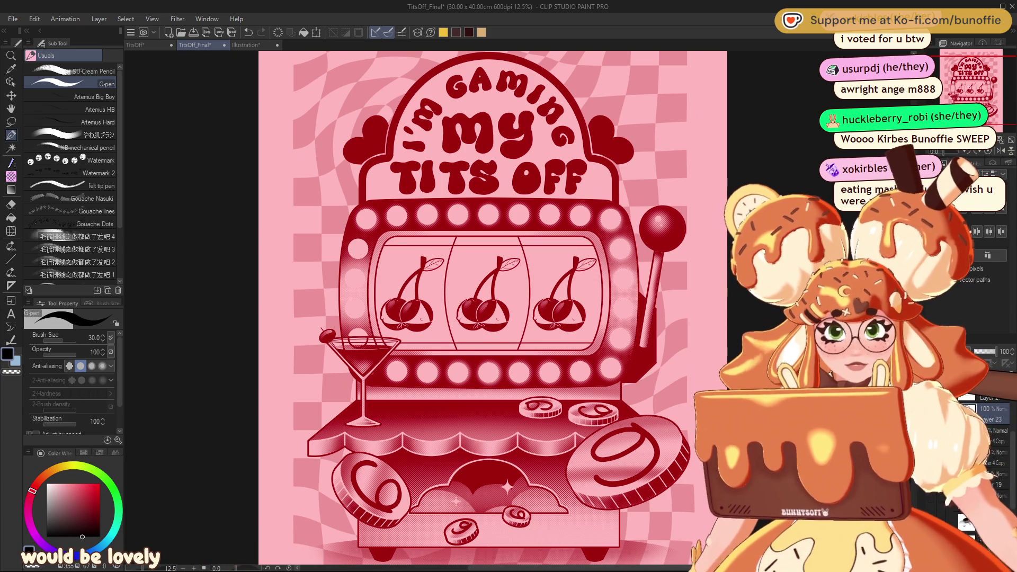
{"action": "key", "text": "w"}
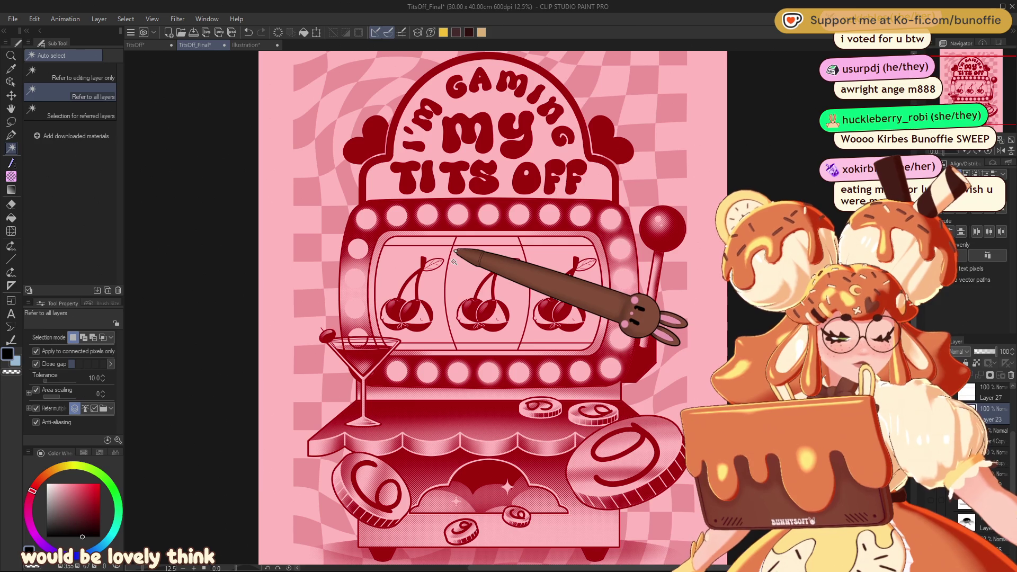
Select the cherry reel windows with Auto select and pick the soft dots halftone brush.
{"action": "left_click", "coordinate": [434, 243]}
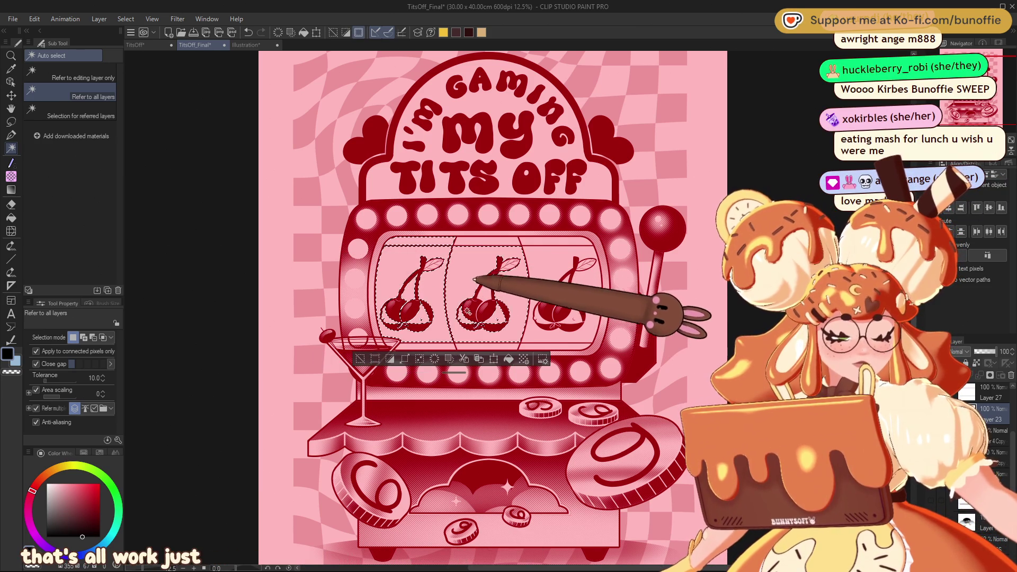
{"action": "left_click", "coordinate": [474, 312], "text": "shift"}
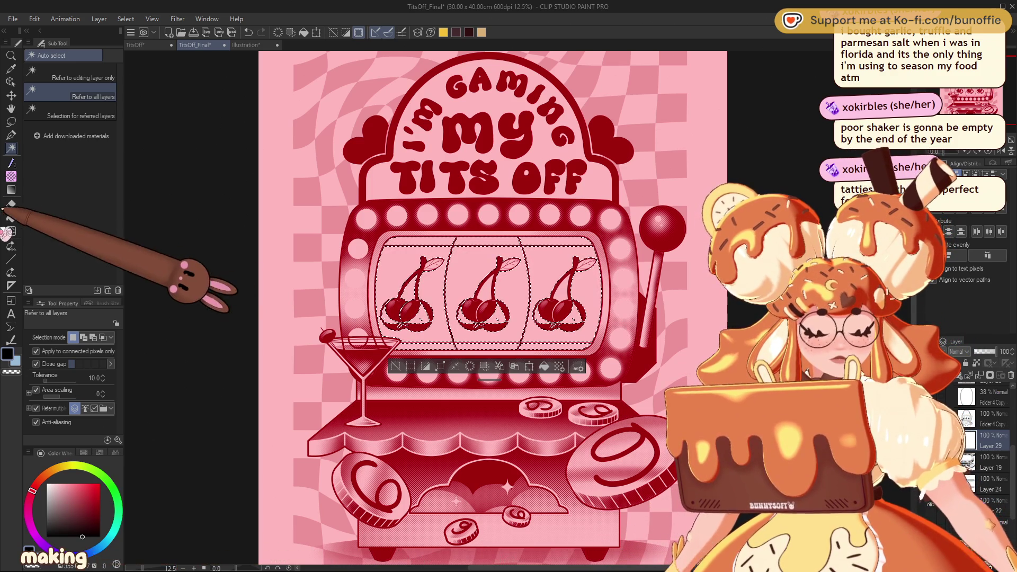
{"action": "left_click", "coordinate": [11, 163]}
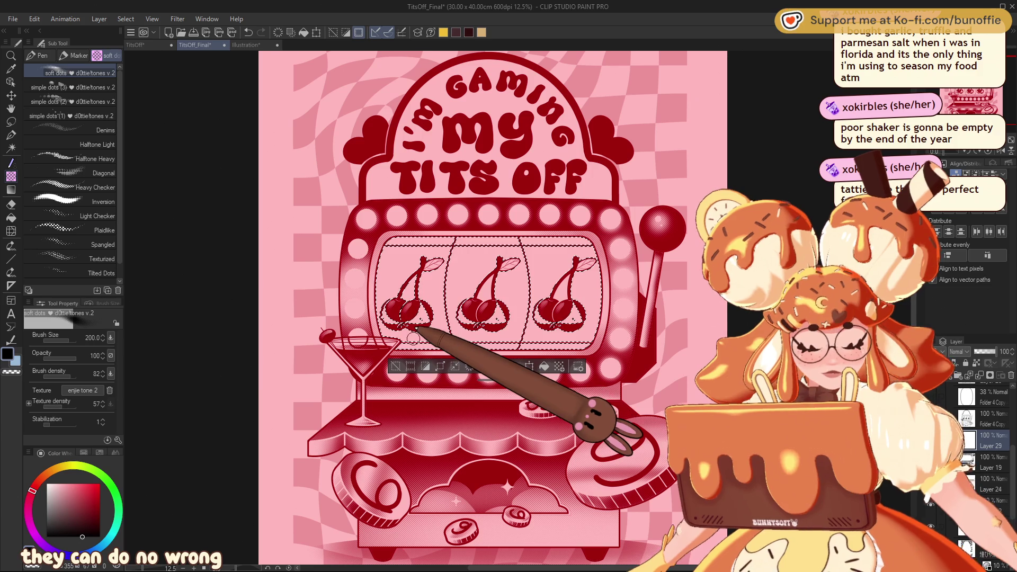
Paint halftone dots inside the reel selection with an enlarged brush, then deselect.
{"action": "key", "text": "bracketright"}
{"action": "key", "text": "bracketright"}
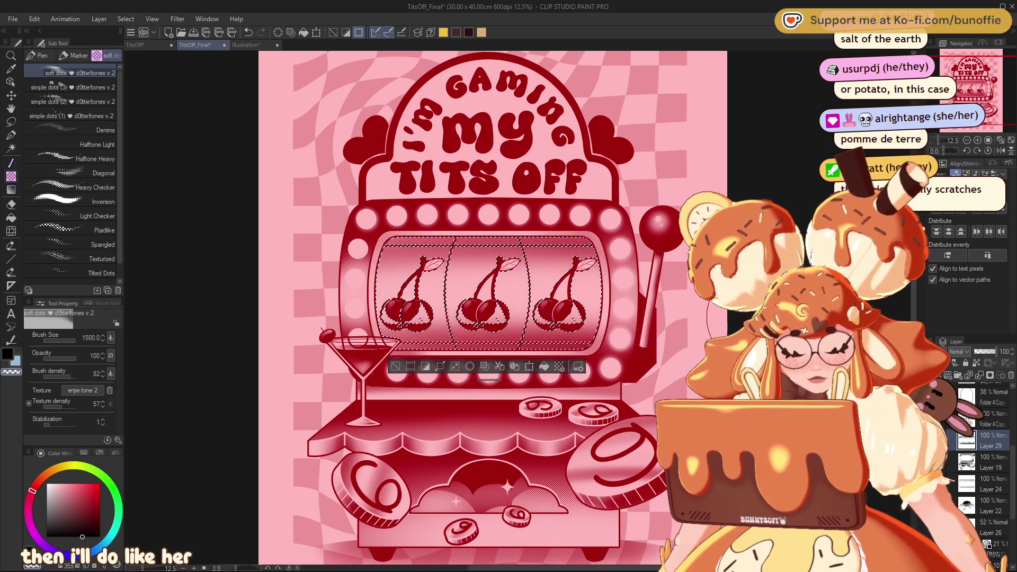
{"action": "key", "text": "ctrl+d"}
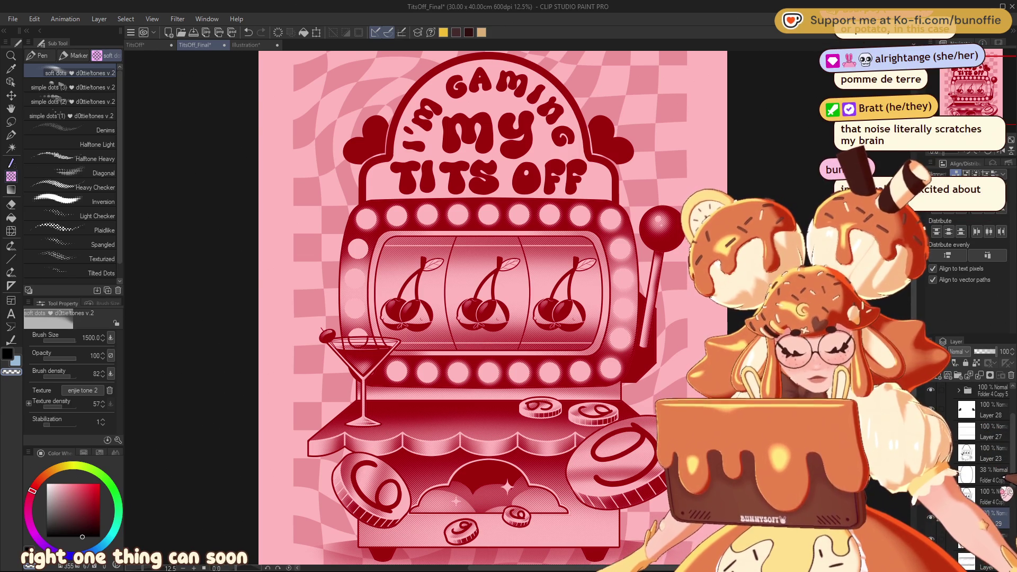
{"action": "left_click_drag", "start_coordinate": [995, 153], "coordinate": [1003, 153]}
Repaint both curved reel divider lines in light pink with the G-pen at size 60.
{"action": "mouse_move", "coordinate": [977, 90]}
{"action": "left_mouse_down"}
{"action": "mouse_move", "coordinate": [977, 104]}
{"action": "mouse_move", "coordinate": [976, 85]}
{"action": "left_mouse_up"}
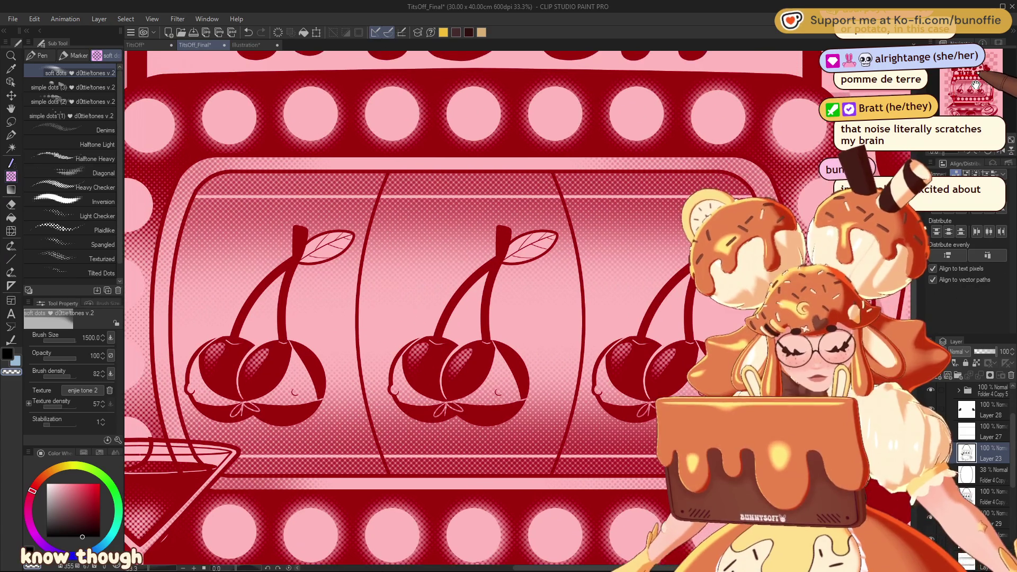
{"action": "left_click", "coordinate": [11, 135]}
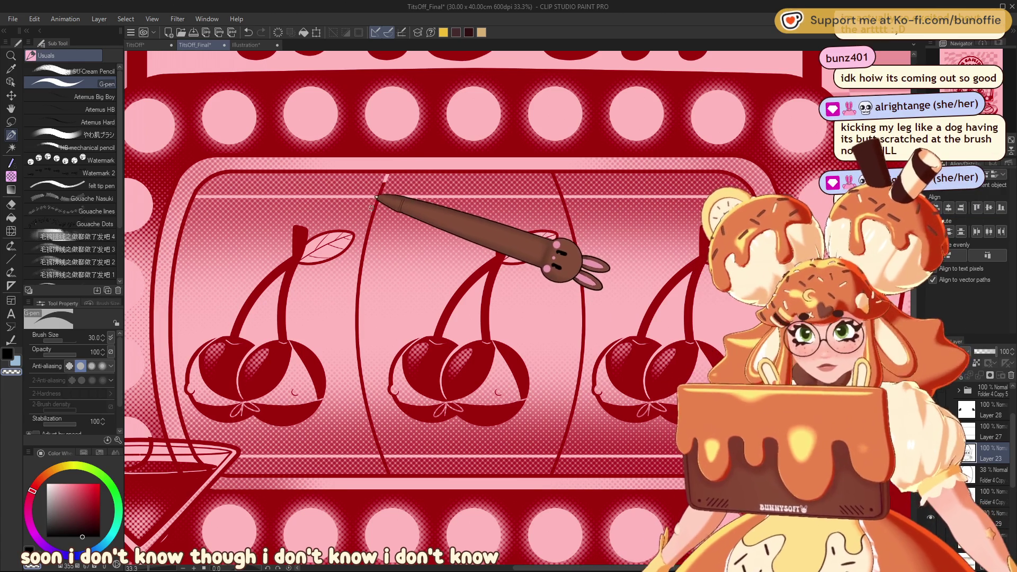
{"action": "key", "text": "bracketright"}
{"action": "key", "text": "bracketright"}
{"action": "key", "text": "bracketright"}
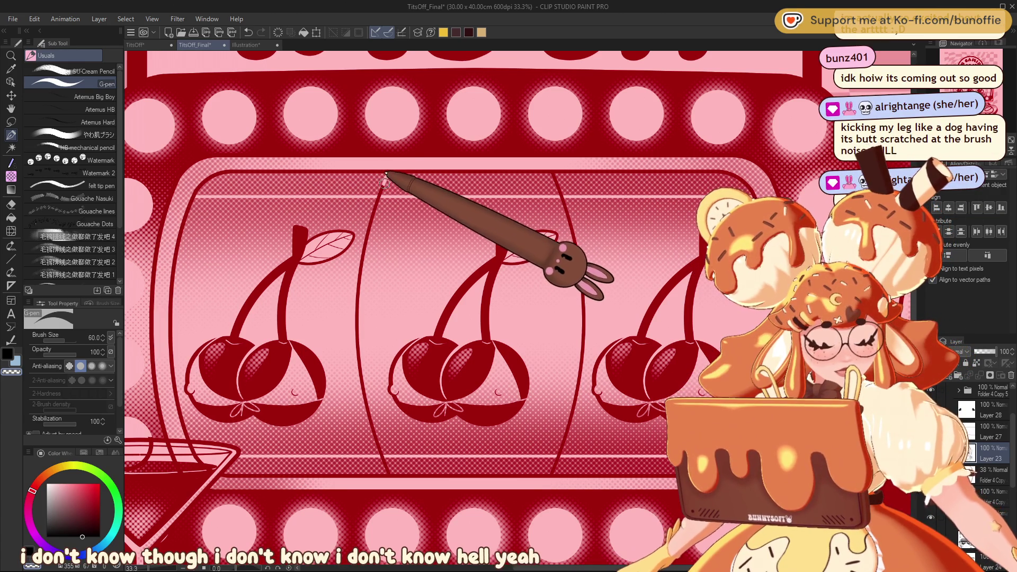
{"action": "mouse_move", "coordinate": [387, 175]}
{"action": "left_mouse_down"}
{"action": "mouse_move", "coordinate": [356, 331]}
{"action": "mouse_move", "coordinate": [390, 473]}
{"action": "left_mouse_up"}
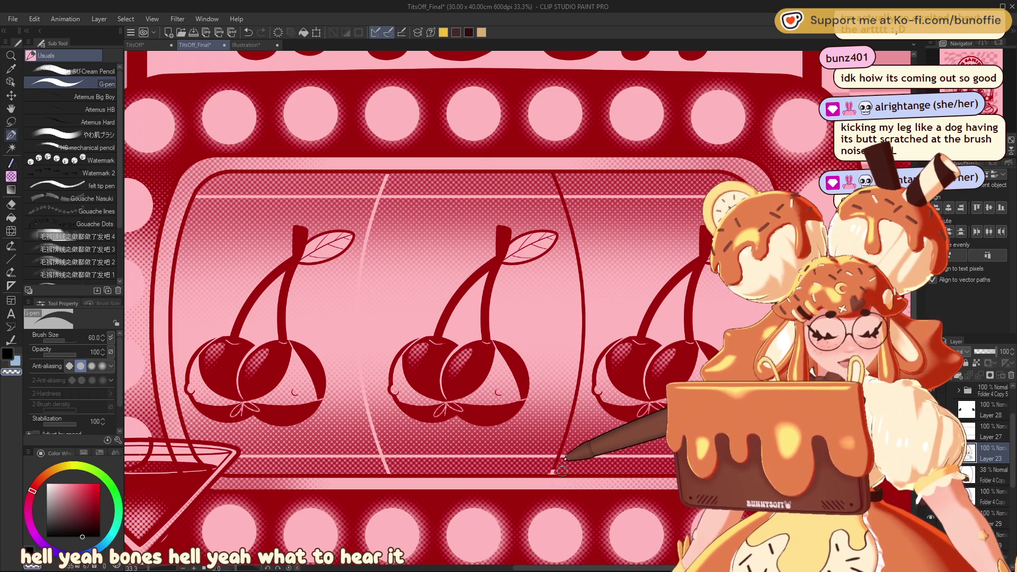
{"action": "mouse_move", "coordinate": [554, 468]}
{"action": "left_mouse_down"}
{"action": "mouse_move", "coordinate": [584, 386]}
{"action": "mouse_move", "coordinate": [585, 307]}
{"action": "mouse_move", "coordinate": [564, 198]}
{"action": "mouse_move", "coordinate": [548, 178]}
{"action": "mouse_move", "coordinate": [586, 272]}
{"action": "mouse_move", "coordinate": [579, 429]}
{"action": "left_mouse_up"}
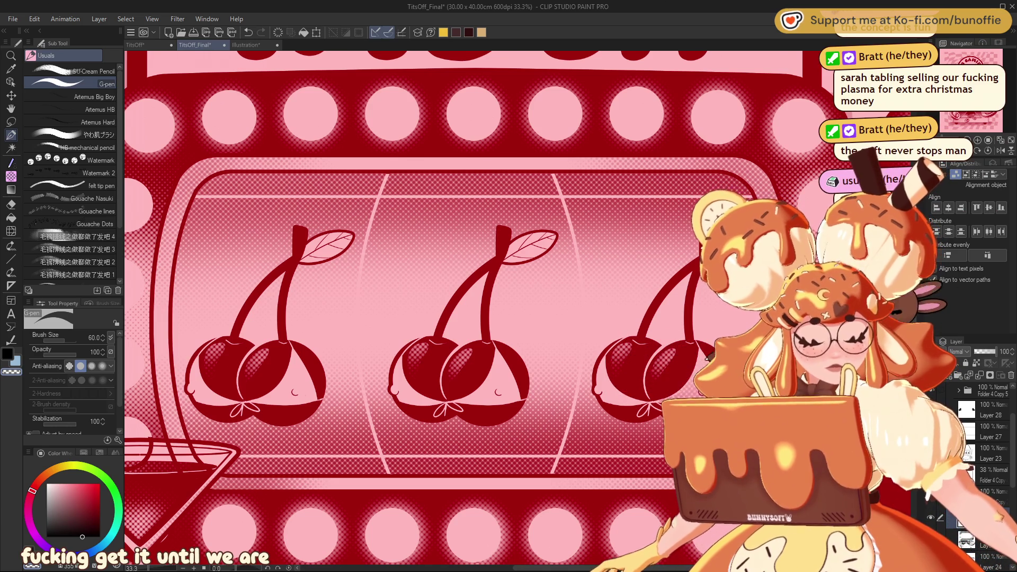
{"action": "left_click_drag", "start_coordinate": [620, 396], "coordinate": [382, 375]}
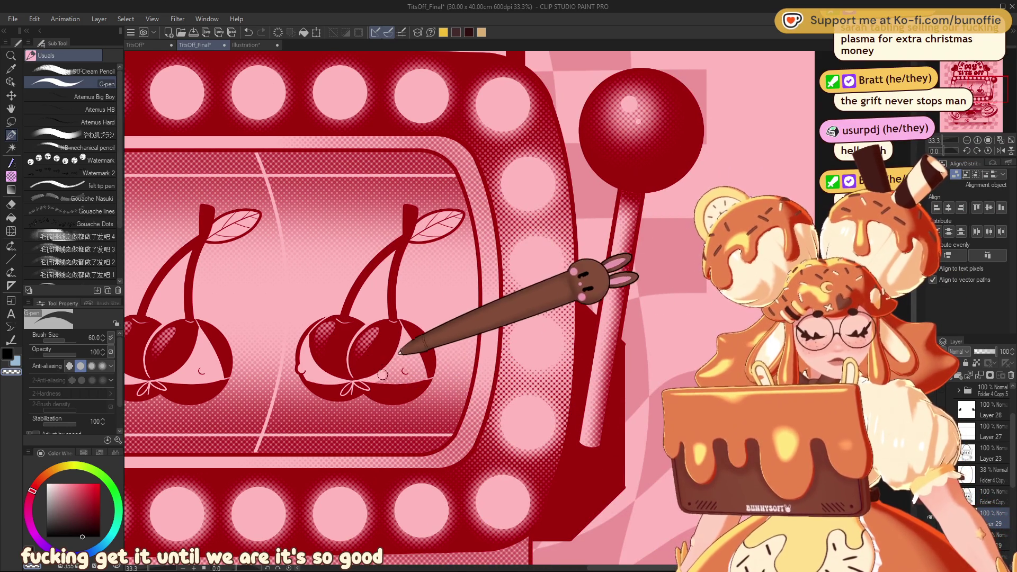
Dab small light highlights on the reel cherries, then zoom out to the whole design.
{"action": "left_click_drag", "start_coordinate": [382, 372], "coordinate": [417, 364]}
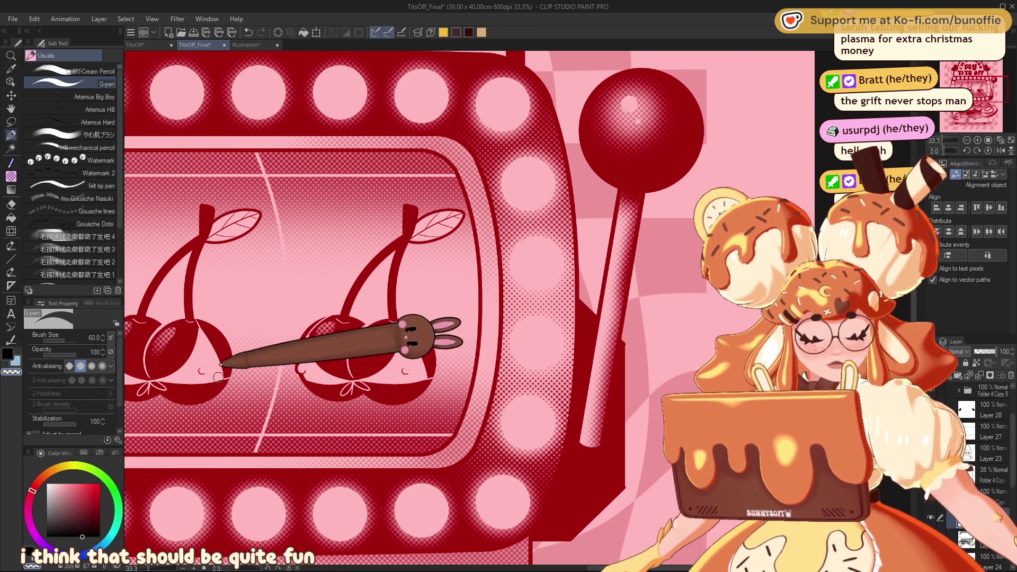
{"action": "left_click", "coordinate": [975, 101]}
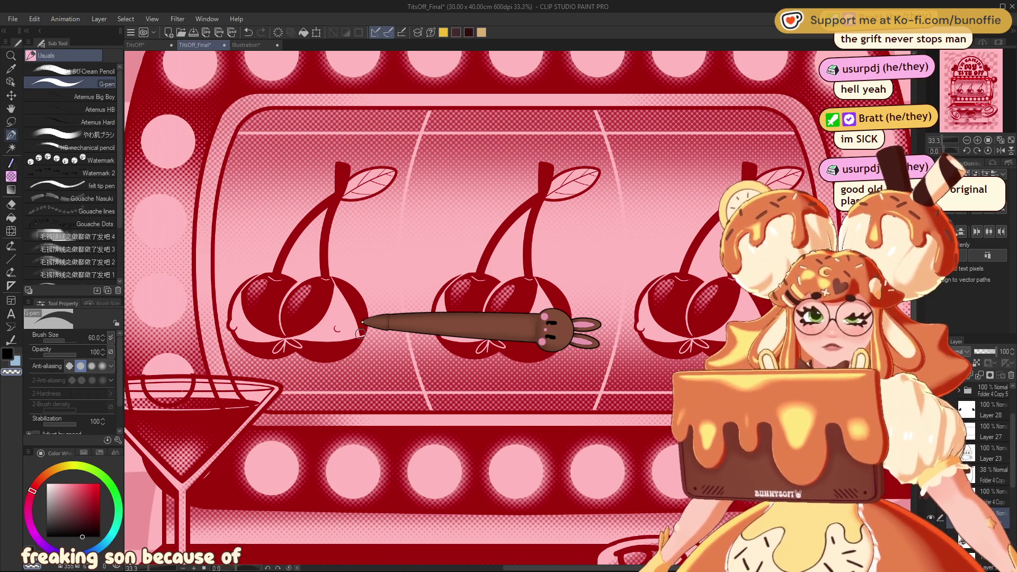
{"action": "left_click", "coordinate": [967, 140]}
{"action": "left_click", "coordinate": [967, 140]}
{"action": "mouse_move", "coordinate": [983, 90]}
{"action": "left_mouse_down"}
{"action": "mouse_move", "coordinate": [975, 93]}
{"action": "mouse_move", "coordinate": [996, 90]}
{"action": "mouse_move", "coordinate": [987, 90]}
{"action": "left_mouse_up"}
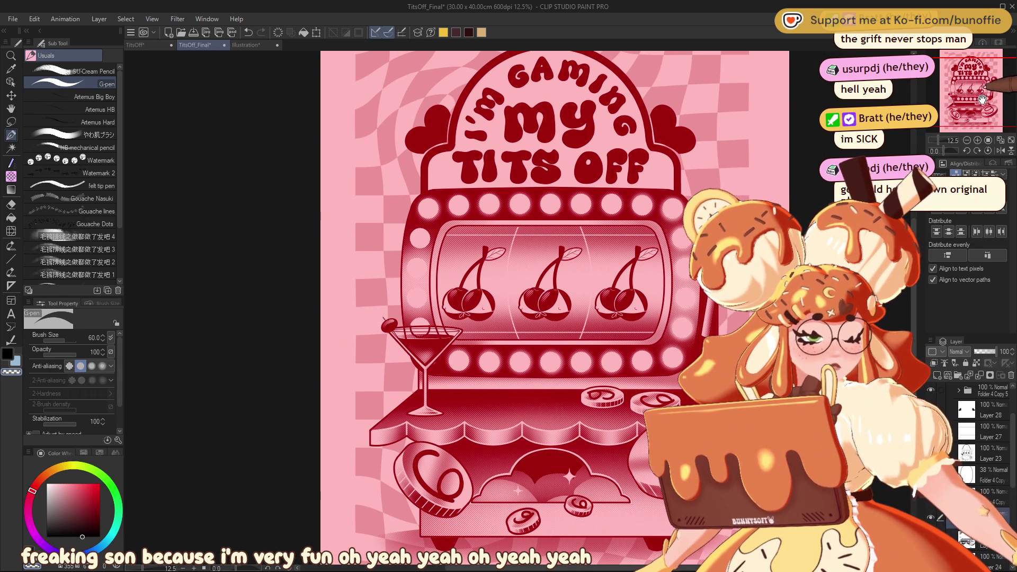
{"action": "left_click", "coordinate": [978, 140]}
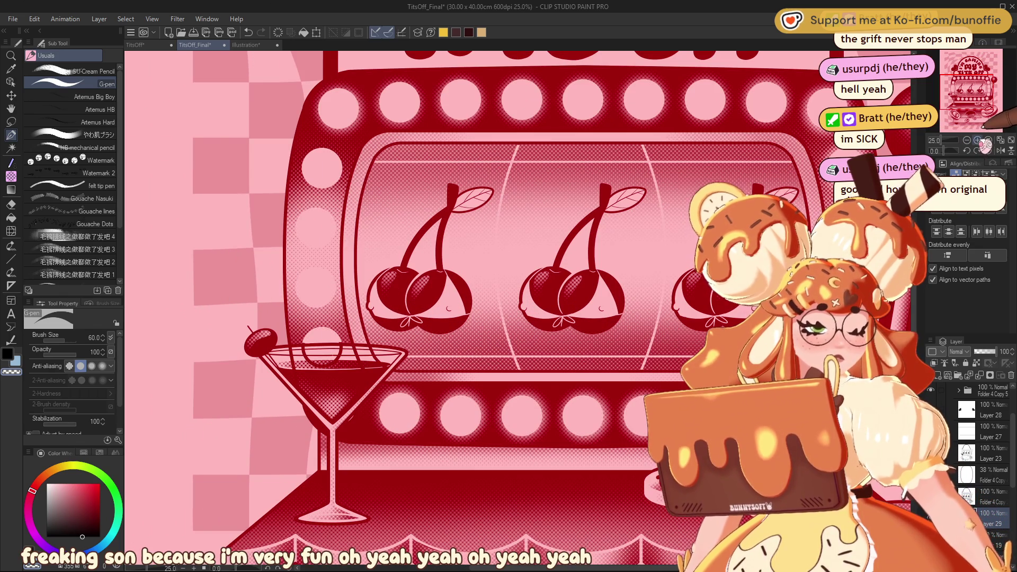
{"action": "left_click", "coordinate": [967, 141]}
{"action": "left_click", "coordinate": [967, 141]}
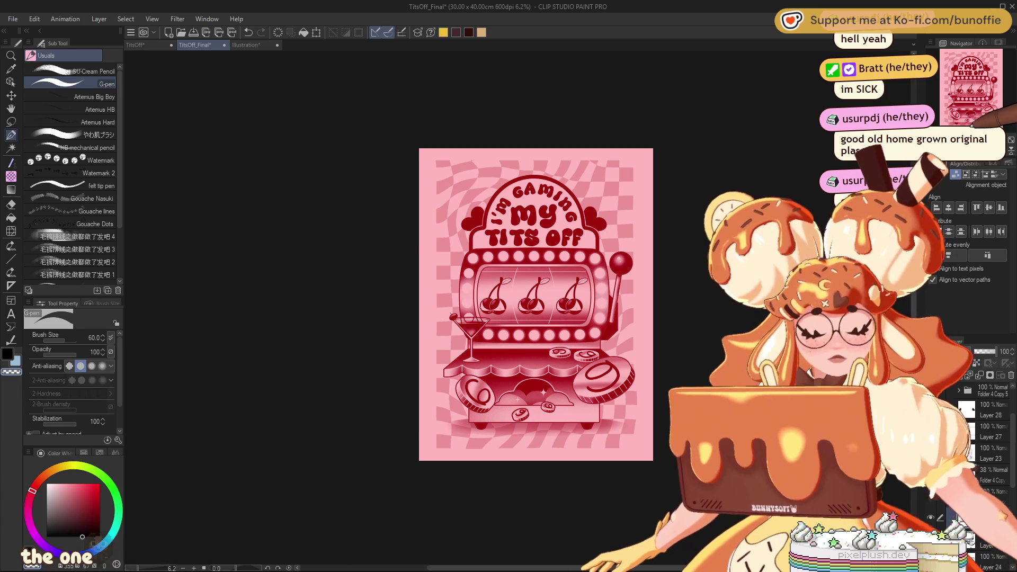
{"action": "scroll", "coordinate": [535, 302], "scroll_direction": "down", "scroll_amount": 1}
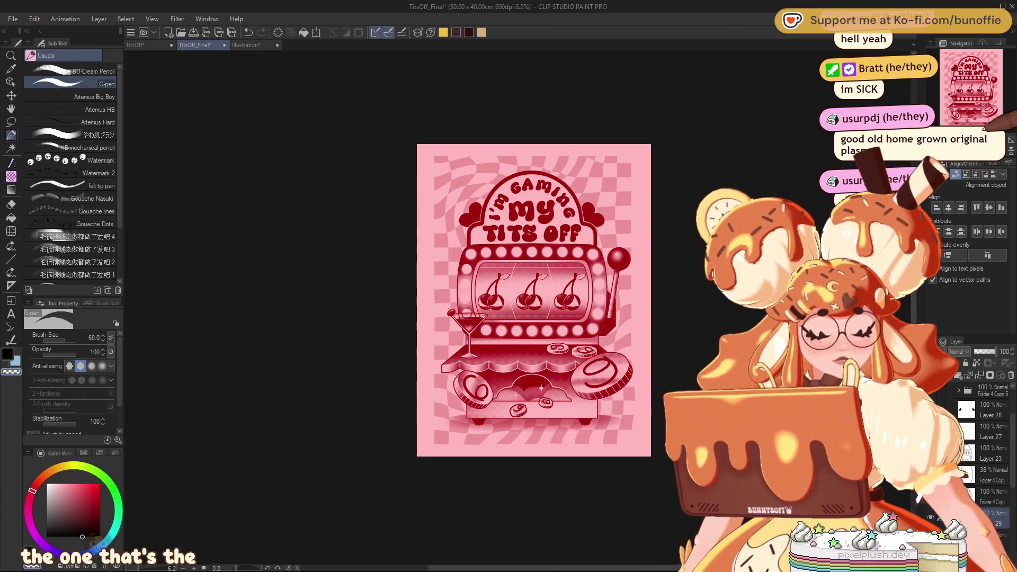
{"action": "scroll", "coordinate": [997, 77], "scroll_direction": "up", "scroll_amount": 2}
{"action": "mouse_move", "coordinate": [997, 78]}
{"action": "left_mouse_down"}
{"action": "mouse_move", "coordinate": [997, 90]}
{"action": "mouse_move", "coordinate": [1003, 77]}
{"action": "left_mouse_up"}
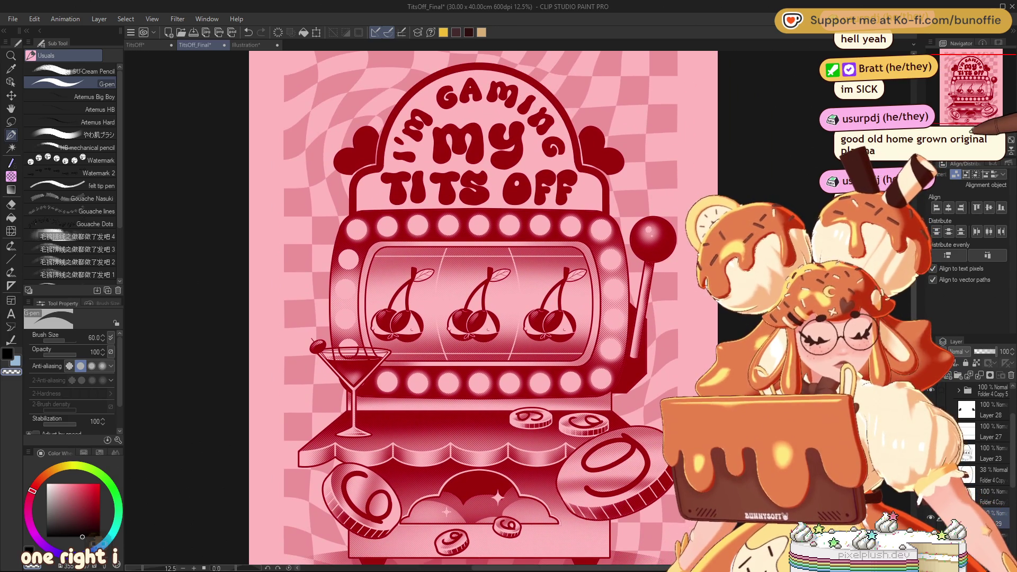
{"action": "scroll", "coordinate": [1003, 77], "scroll_direction": "down", "scroll_amount": 2}
{"action": "scroll", "coordinate": [1004, 77], "scroll_direction": "up", "scroll_amount": 2}
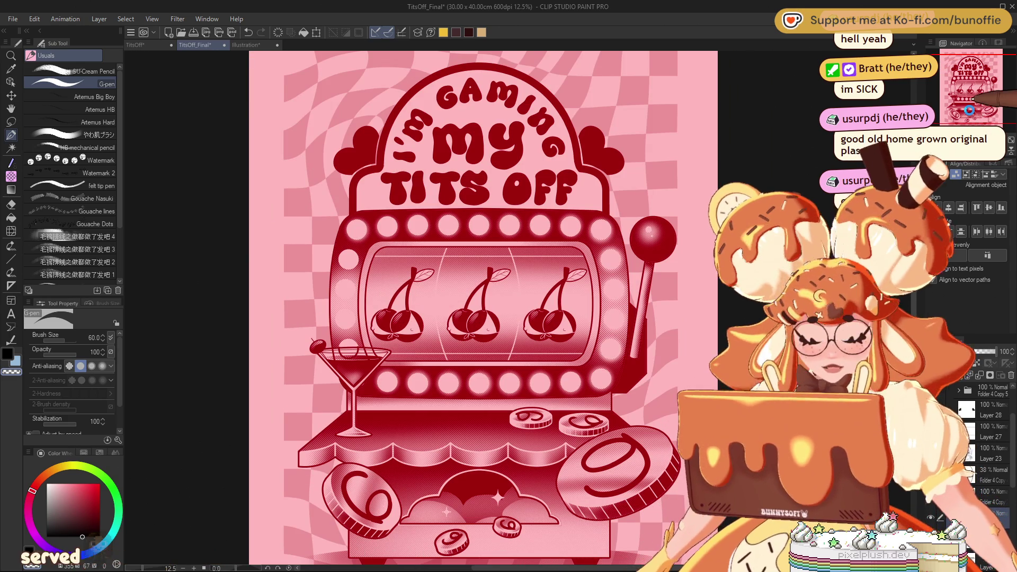
Duplicate the text folder and switch the artwork to black linework on pink.
{"action": "key", "text": "ctrl+j"}
{"action": "key", "text": "ctrl+z"}
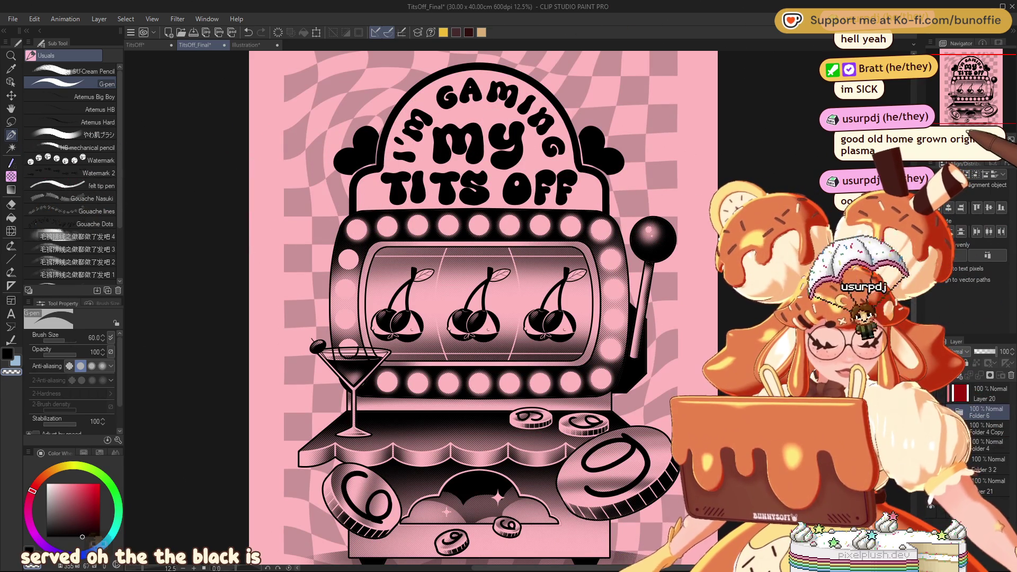
{"action": "key", "text": "ctrl+minus"}
{"action": "key", "text": "ctrl+plus"}
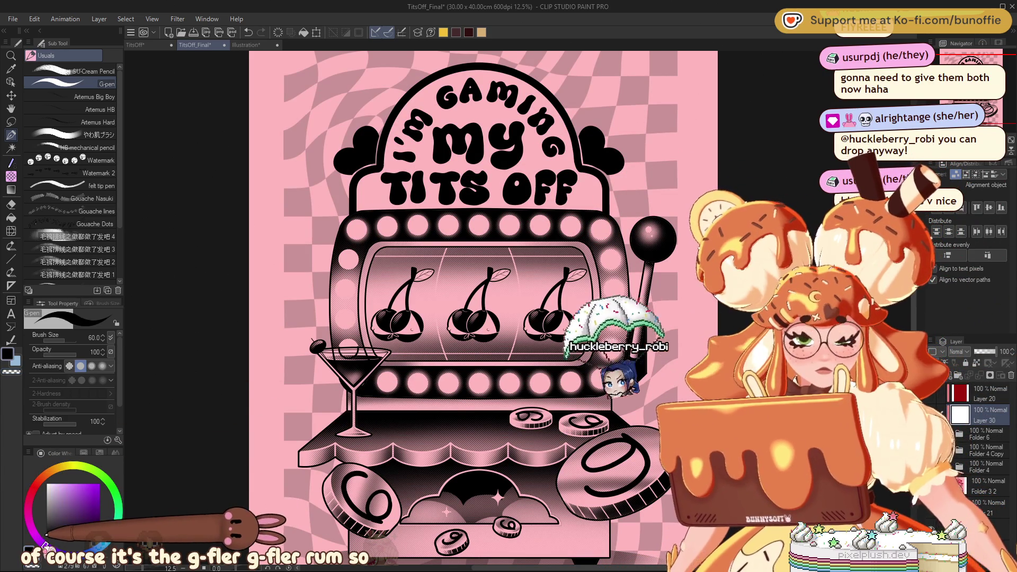
Recolour the slot machine line art light purple with the Fill tool.
{"action": "left_click", "coordinate": [45, 546]}
{"action": "left_click", "coordinate": [79, 499]}
{"action": "left_click", "coordinate": [68, 487]}
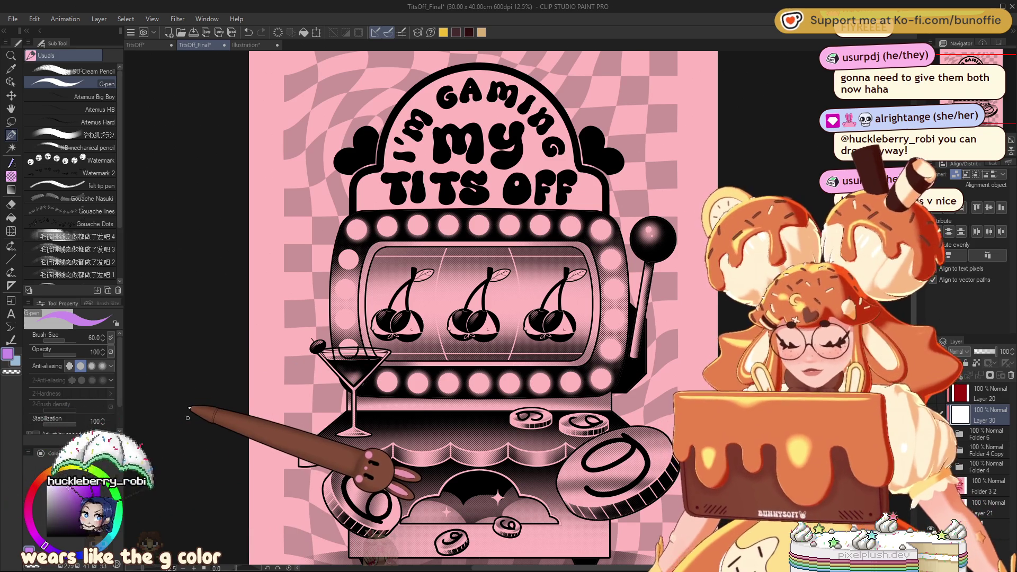
{"action": "key", "text": "g"}
{"action": "left_click", "coordinate": [427, 257]}
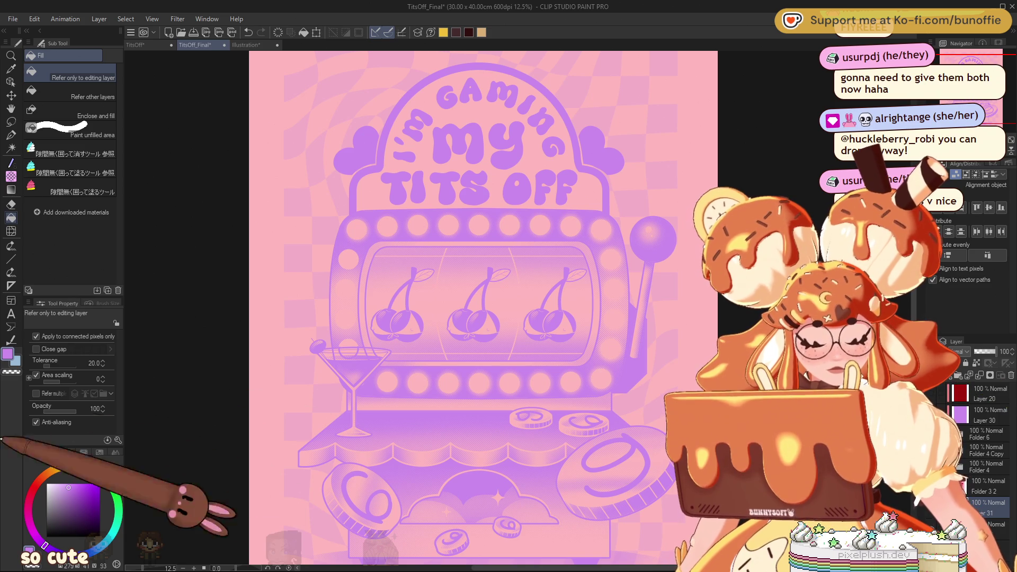
Fill the pink checkered background with pale yellow.
{"action": "left_click", "coordinate": [109, 534]}
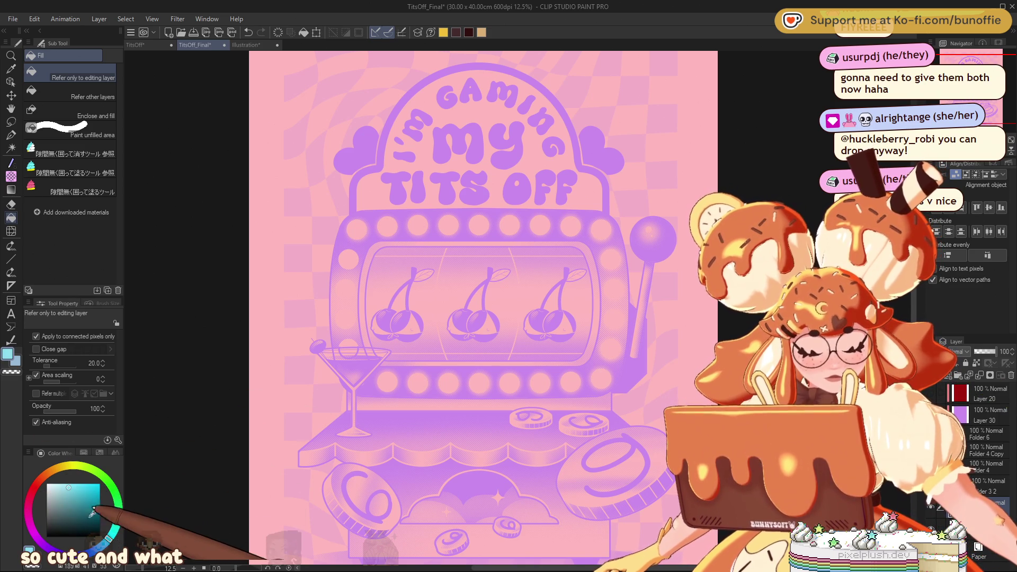
{"action": "left_click", "coordinate": [72, 468]}
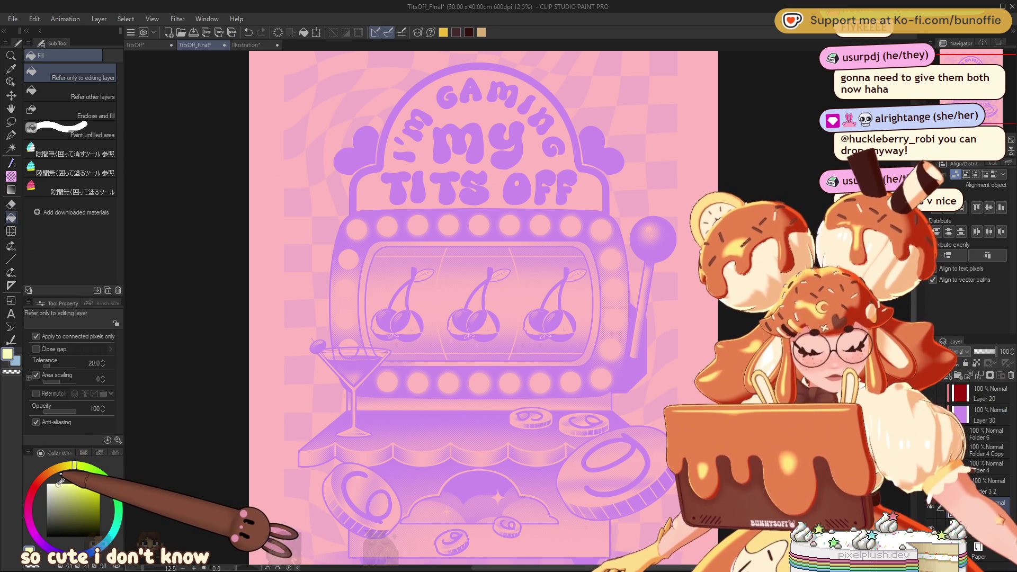
{"action": "left_click", "coordinate": [312, 405]}
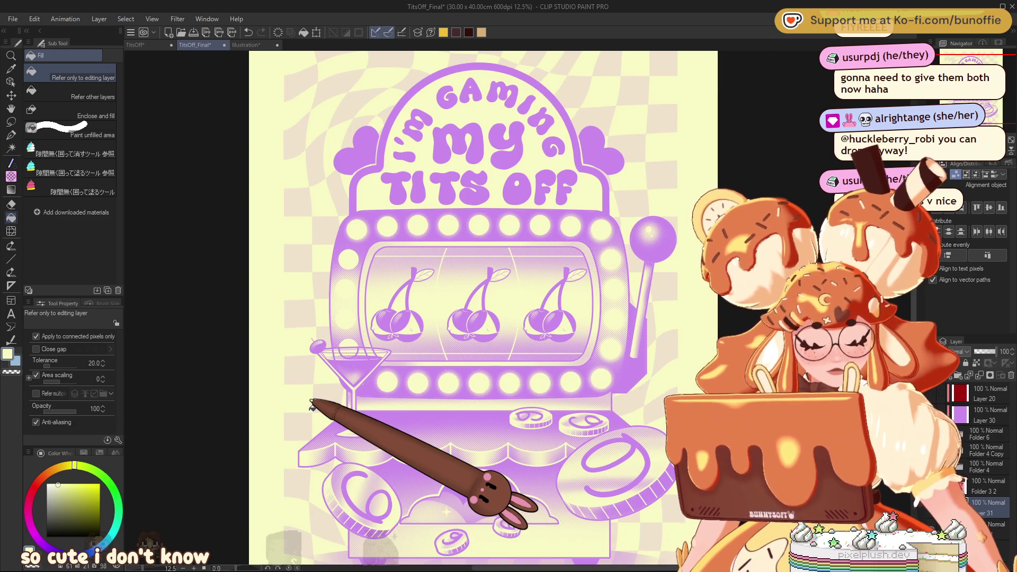